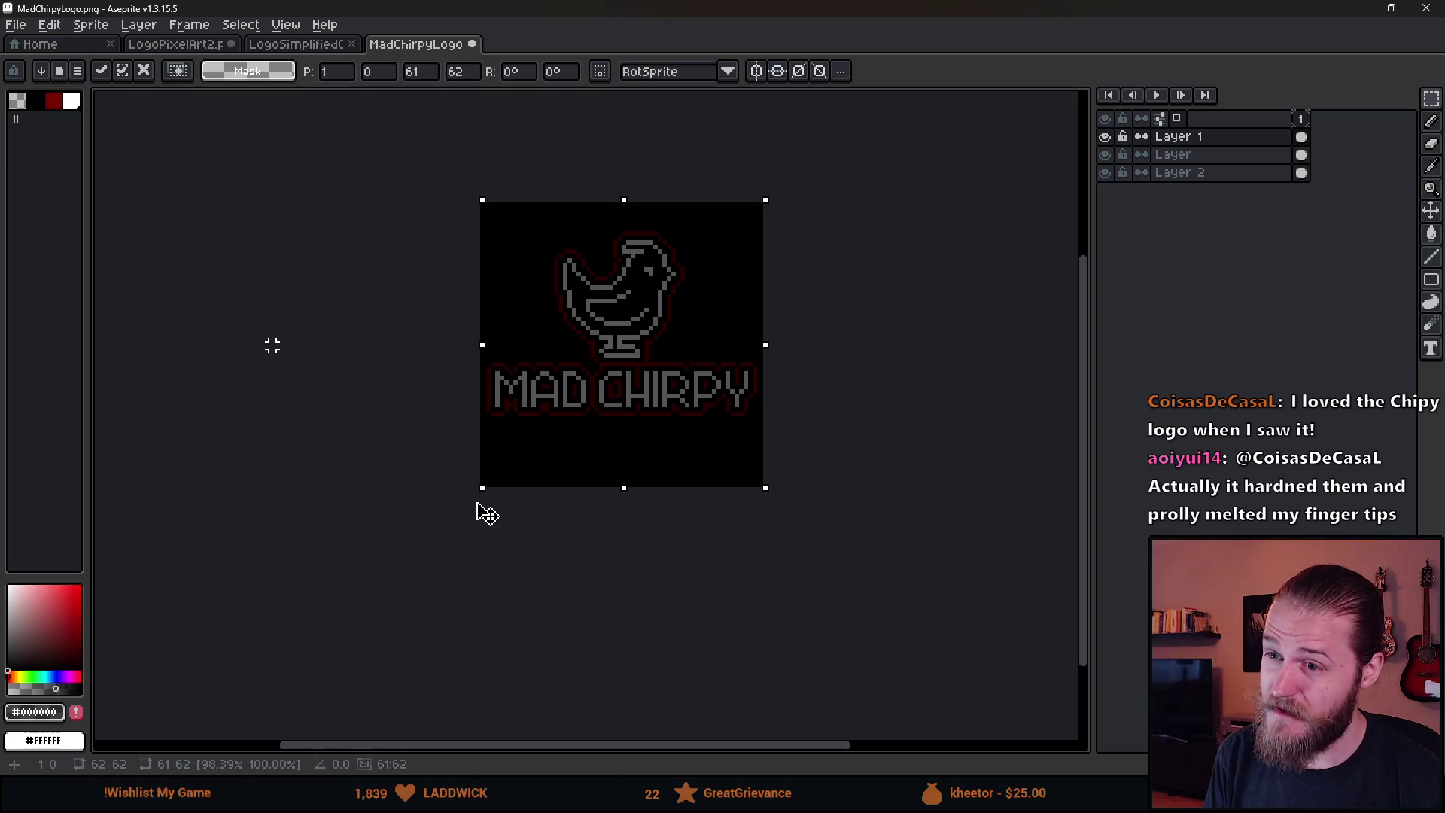
Commit the Mad Chirpy logo transform and resize the selection over the Shroud of Gloom artwork
key("Return")
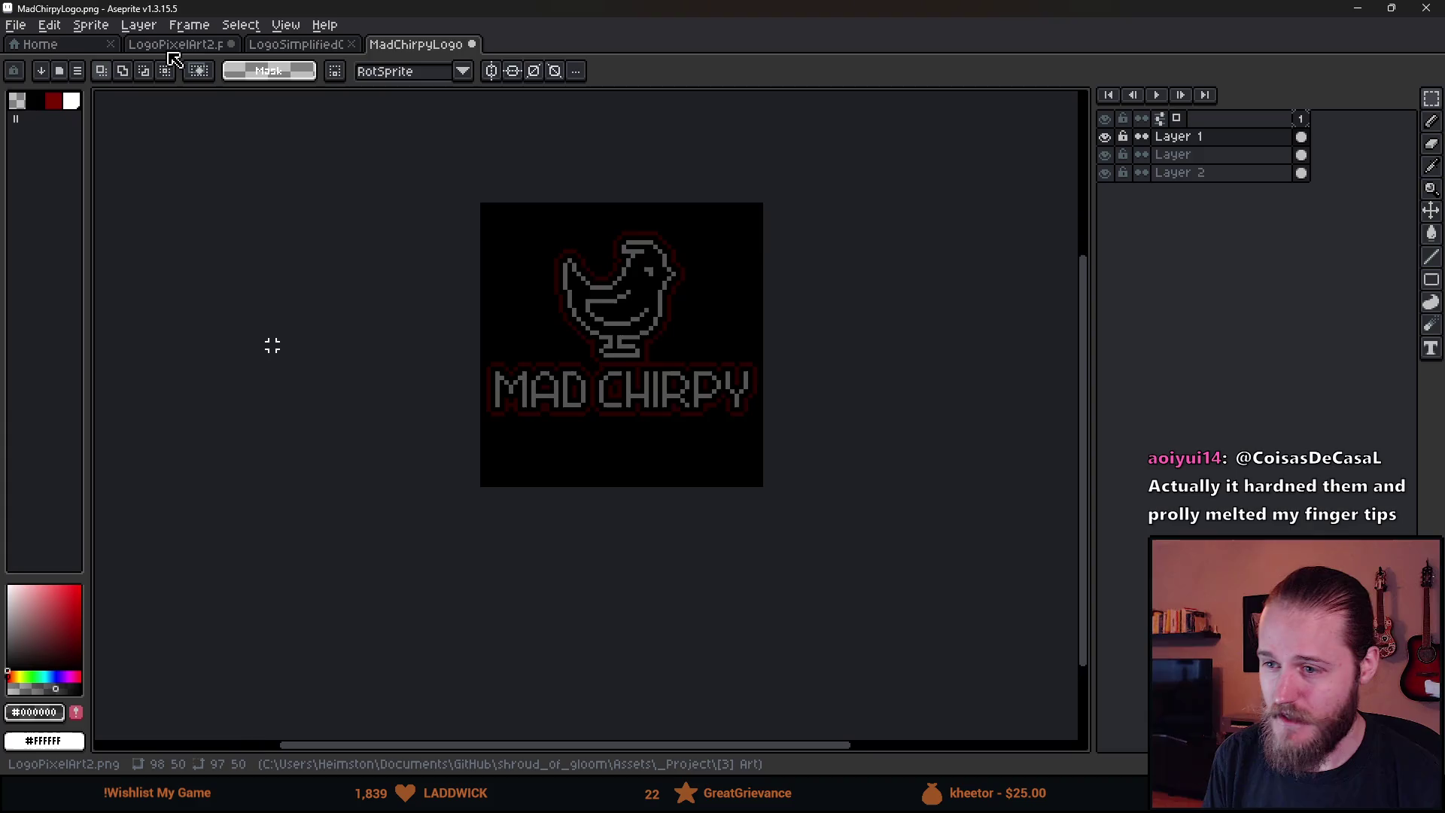
left_click(170, 51)
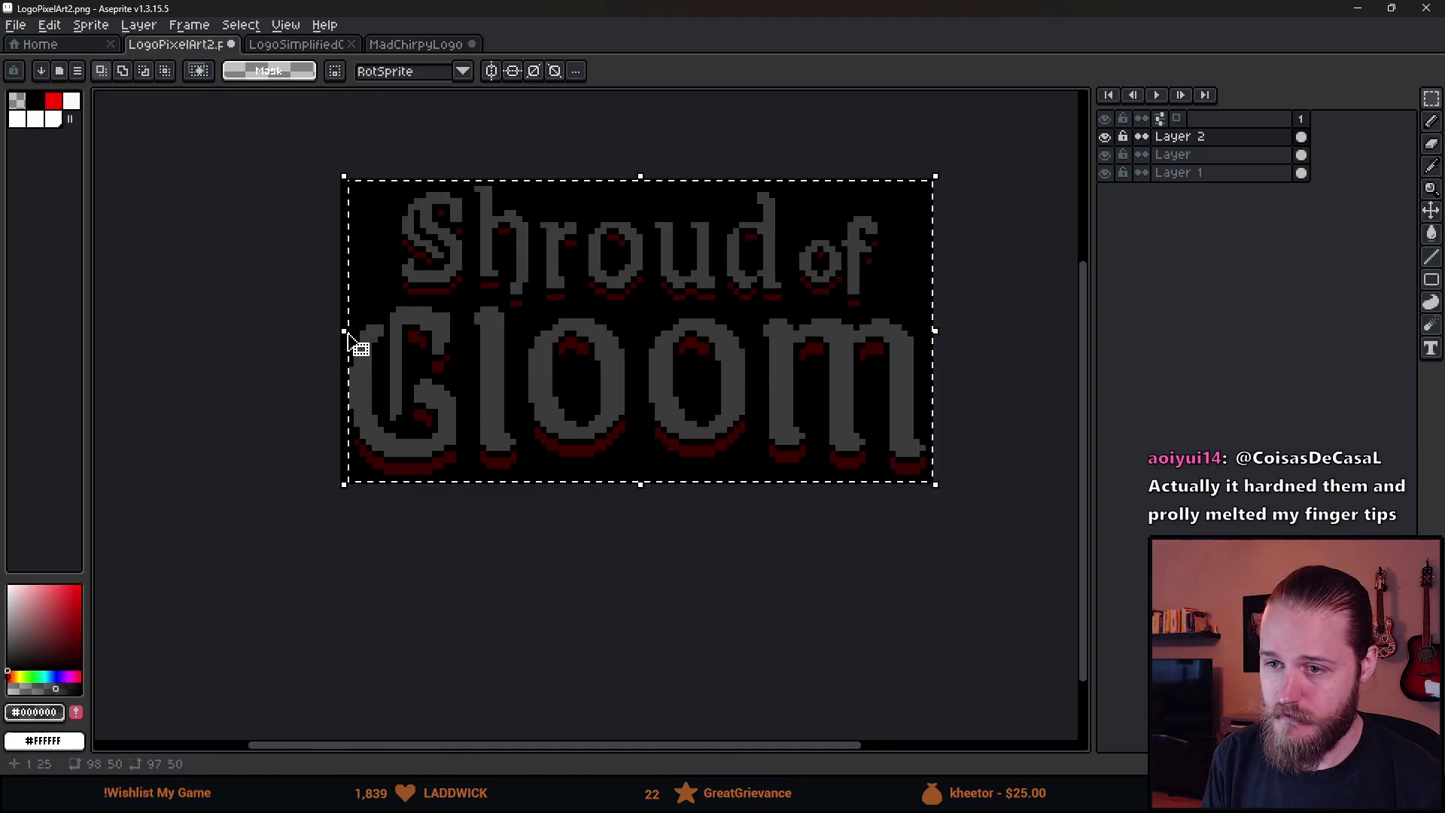
mouse_move(345, 331)
left_mouse_down()
mouse_move(316, 368)
mouse_move(488, 473)
mouse_move(910, 490)
mouse_move(357, 458)
left_mouse_up()
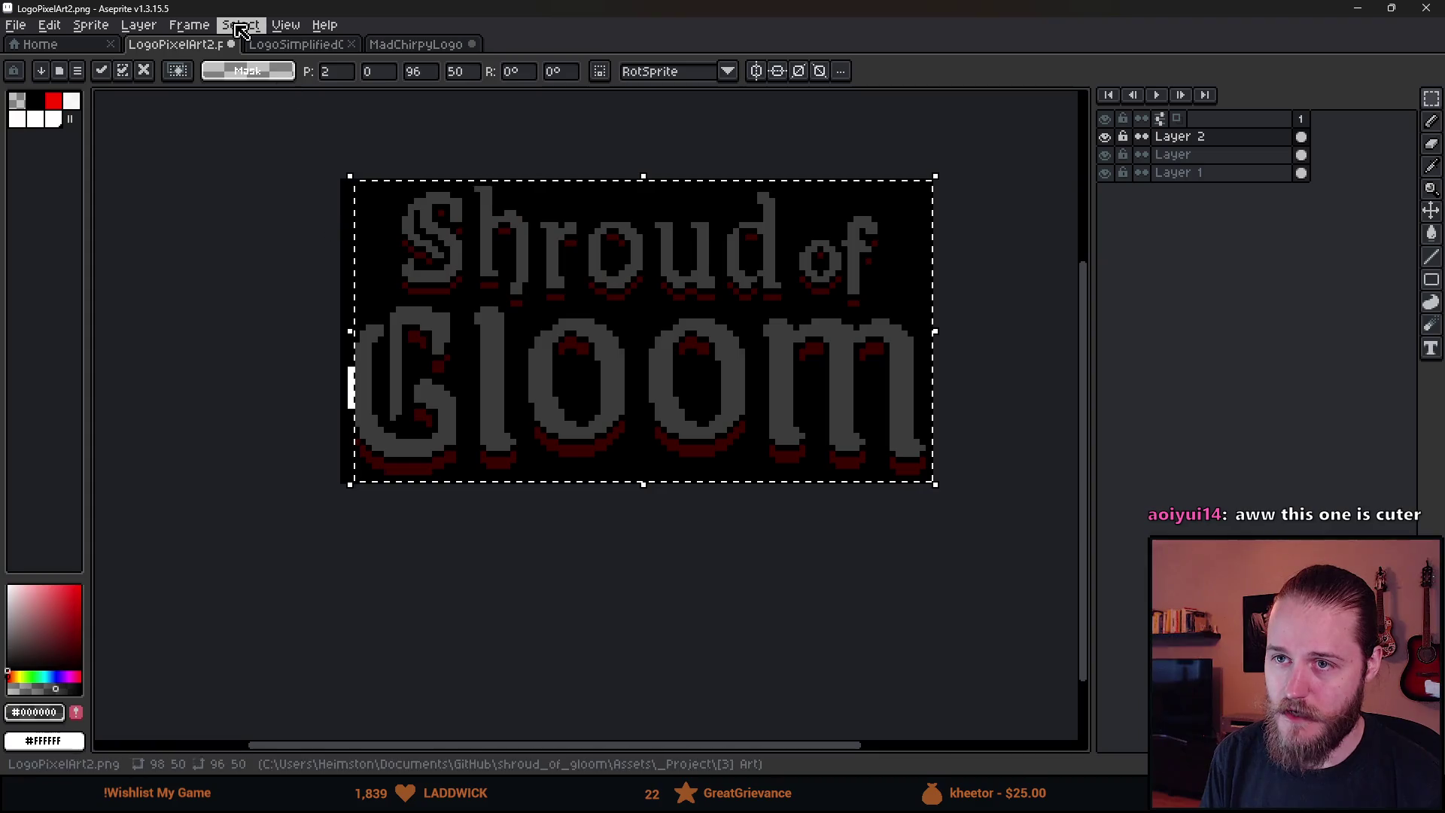
left_click(307, 53)
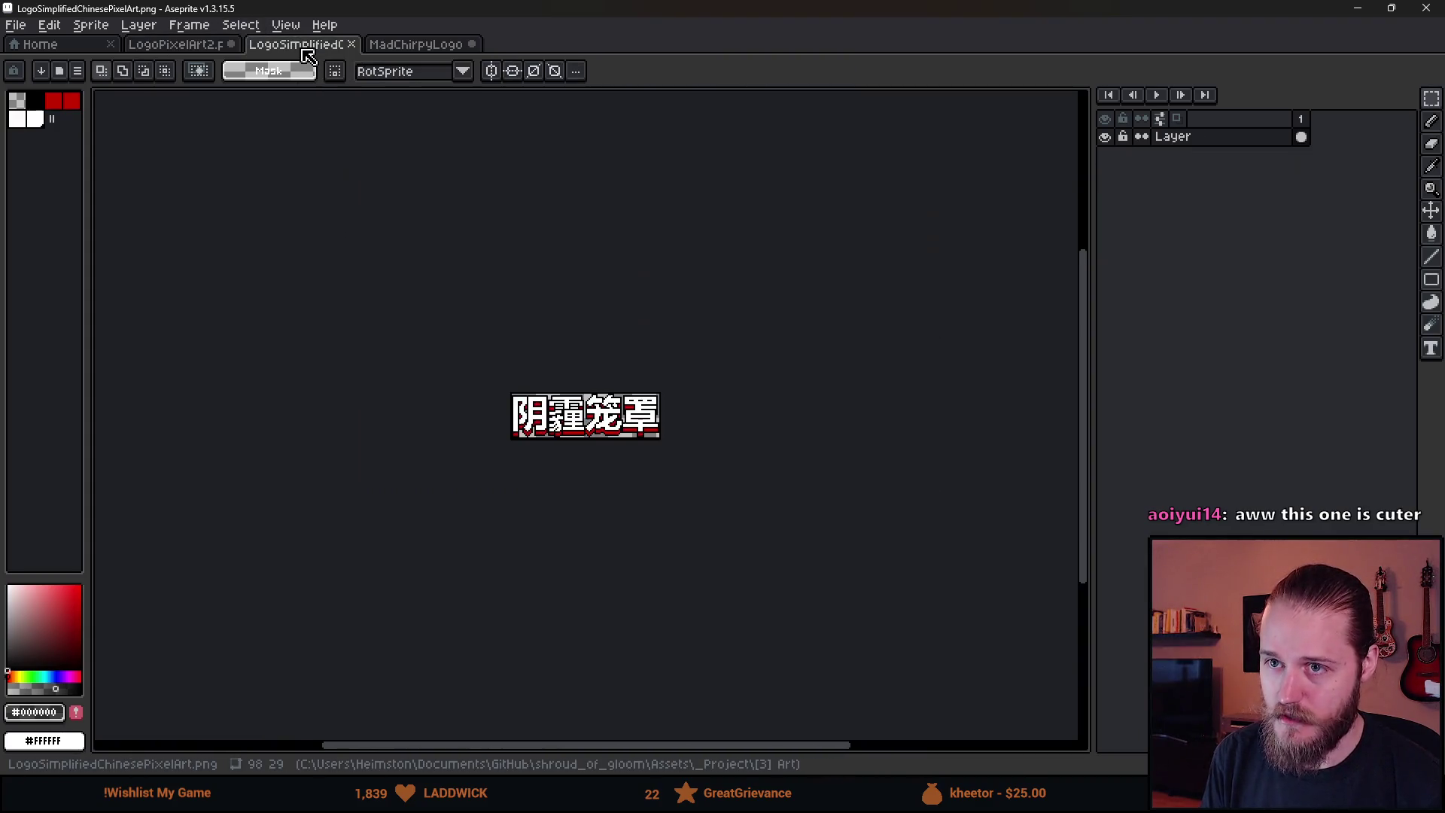
scroll(649, 459, "up", 5)
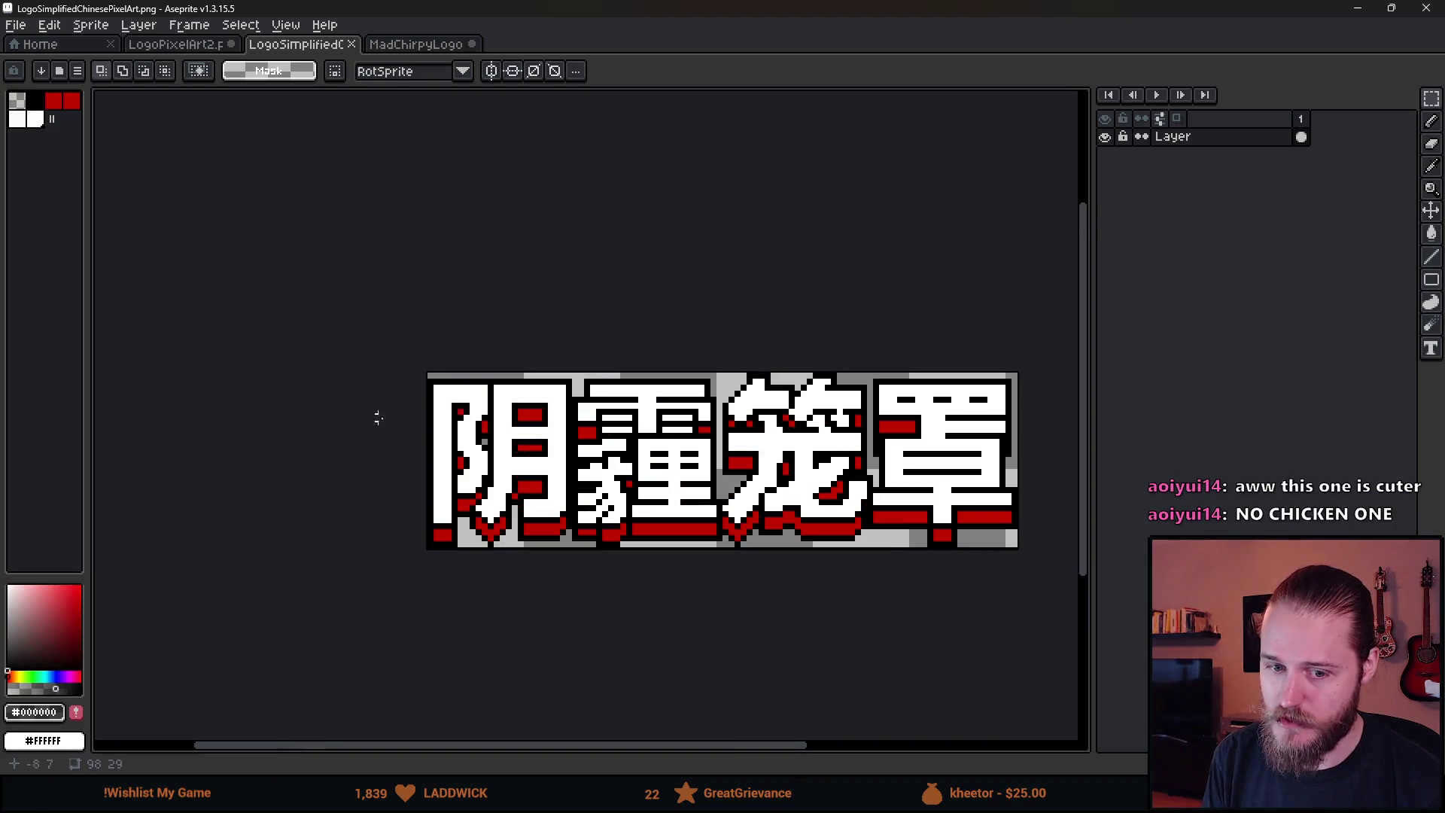
left_click(183, 50)
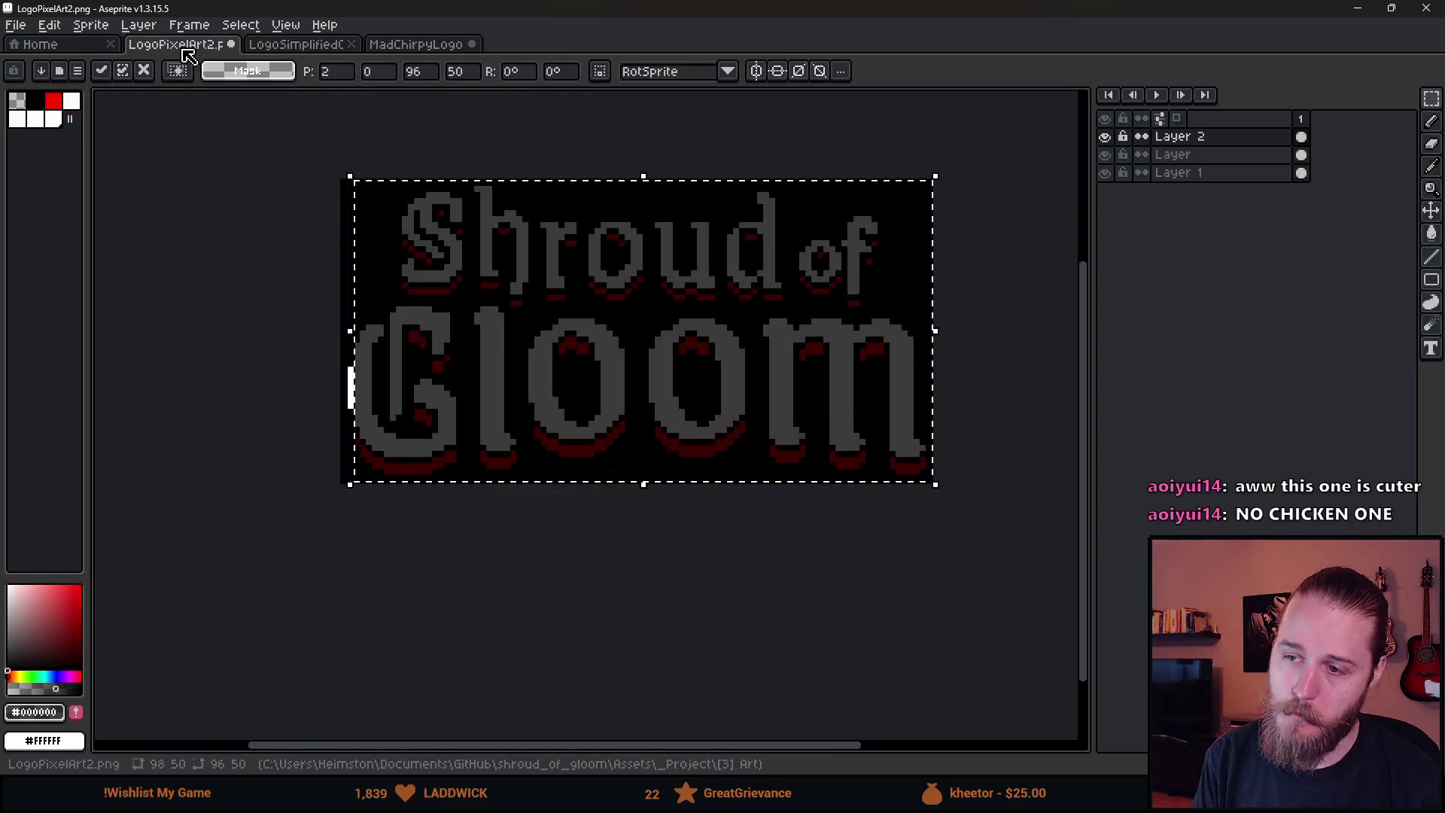
mouse_move(364, 336)
left_mouse_down()
mouse_move(667, 355)
mouse_move(877, 345)
mouse_move(344, 361)
left_mouse_up()
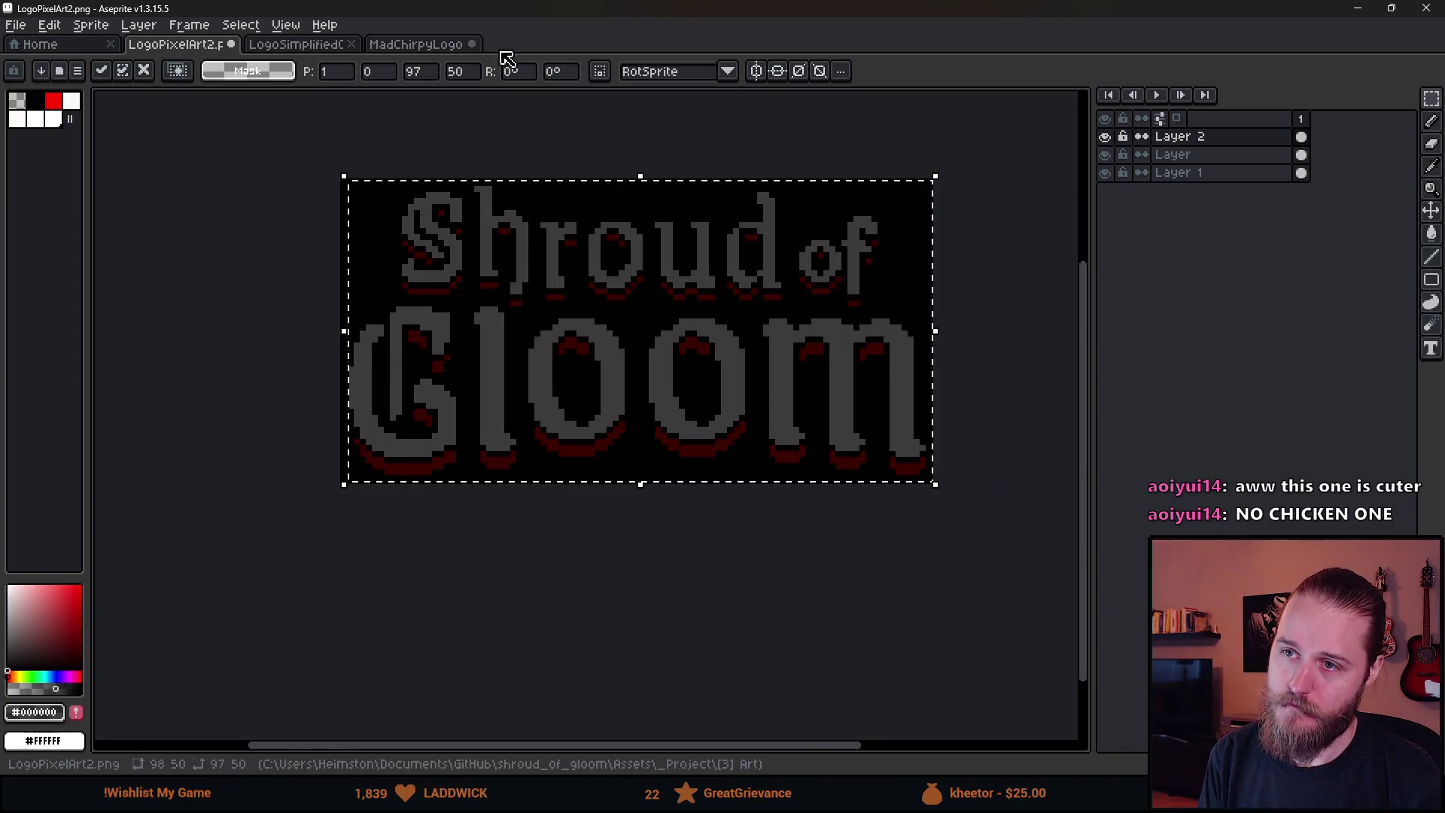
left_click(422, 46)
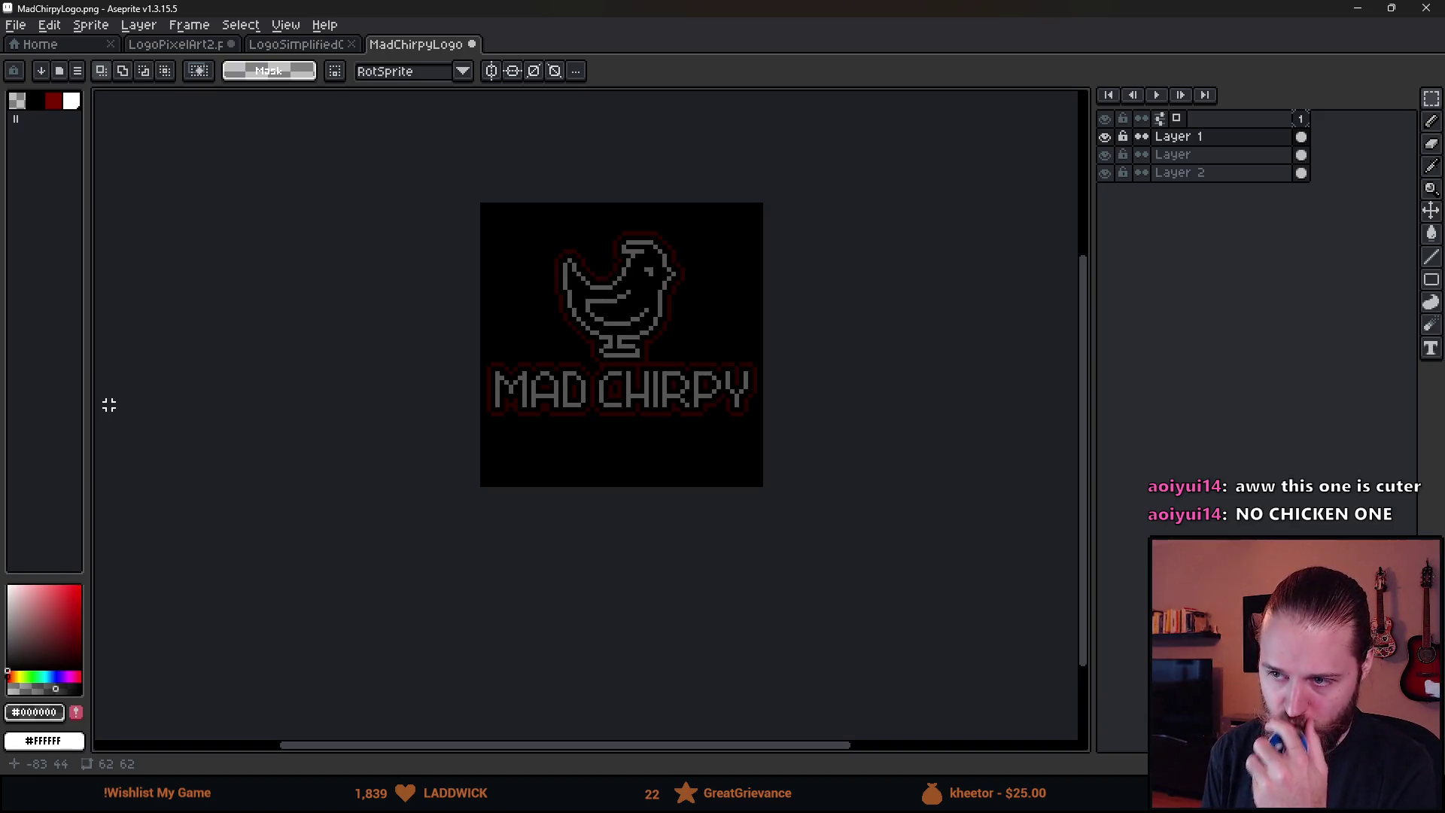
Select the whole Mad Chirpy sprite with Ctrl+A and make the Layer layer active
left_click(280, 49)
left_click(416, 47)
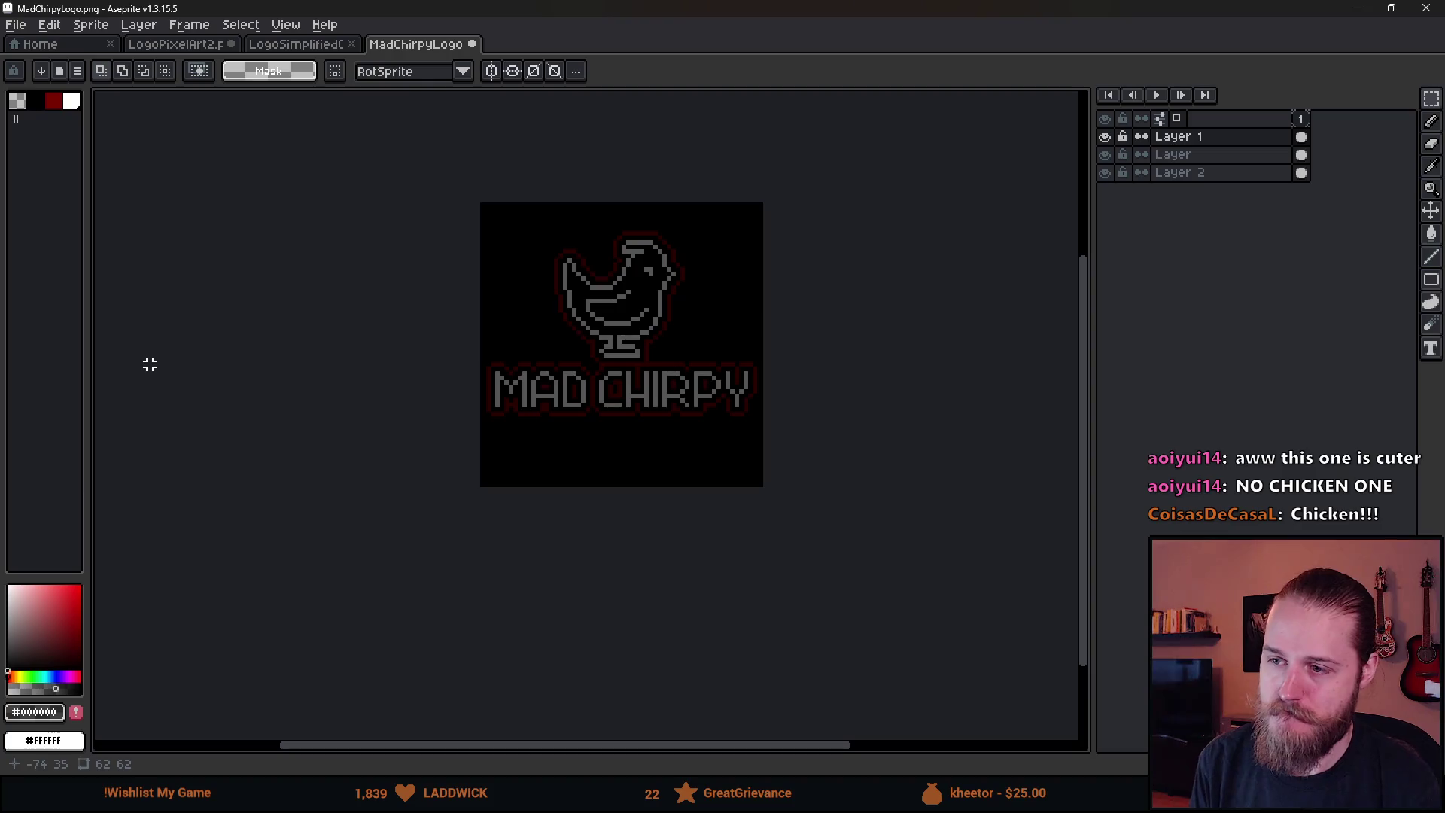
scroll(378, 164, "down", 1)
key("ctrl+a")
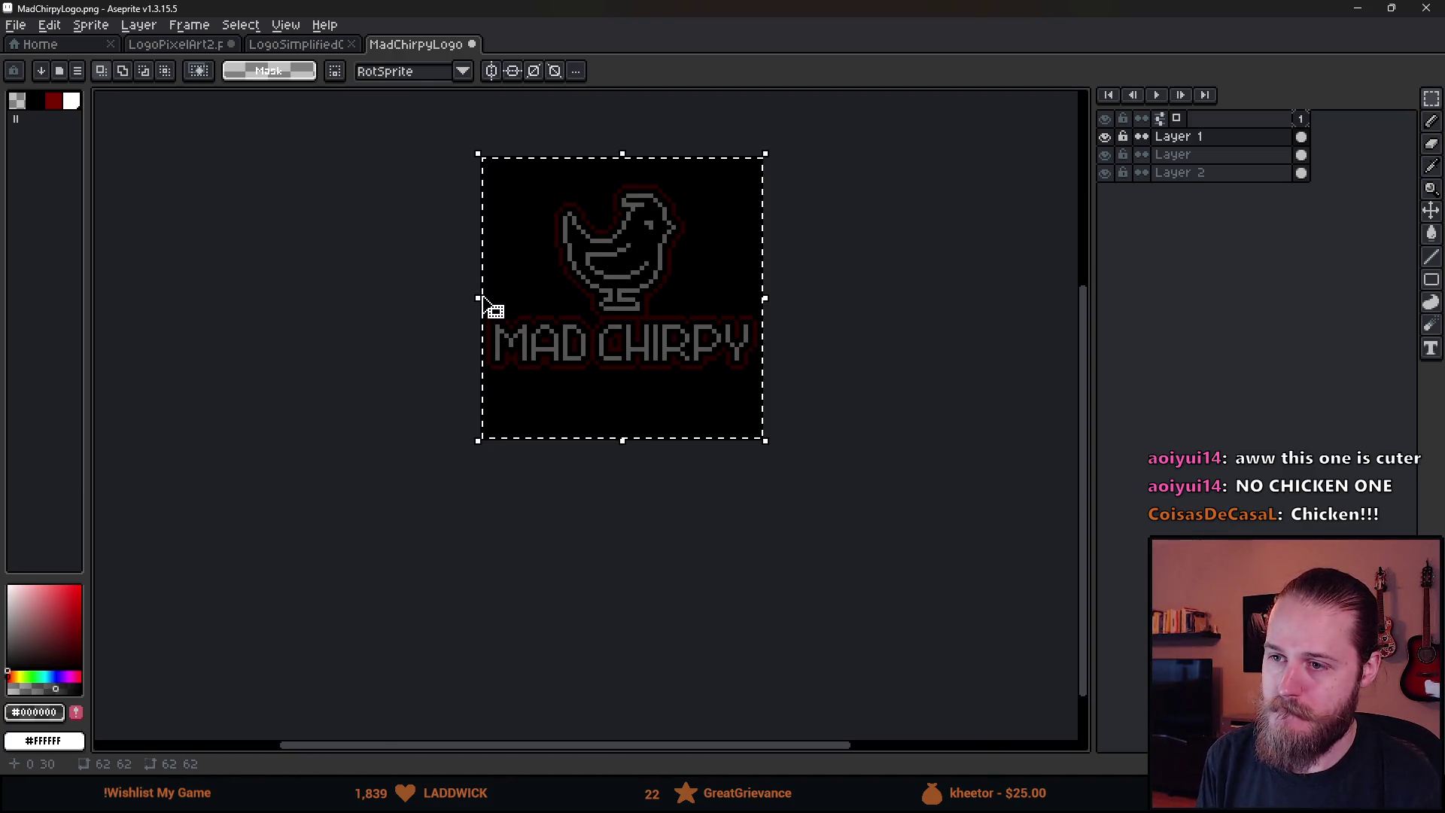
mouse_move(476, 301)
left_mouse_down()
mouse_move(745, 393)
mouse_move(482, 408)
left_mouse_up()
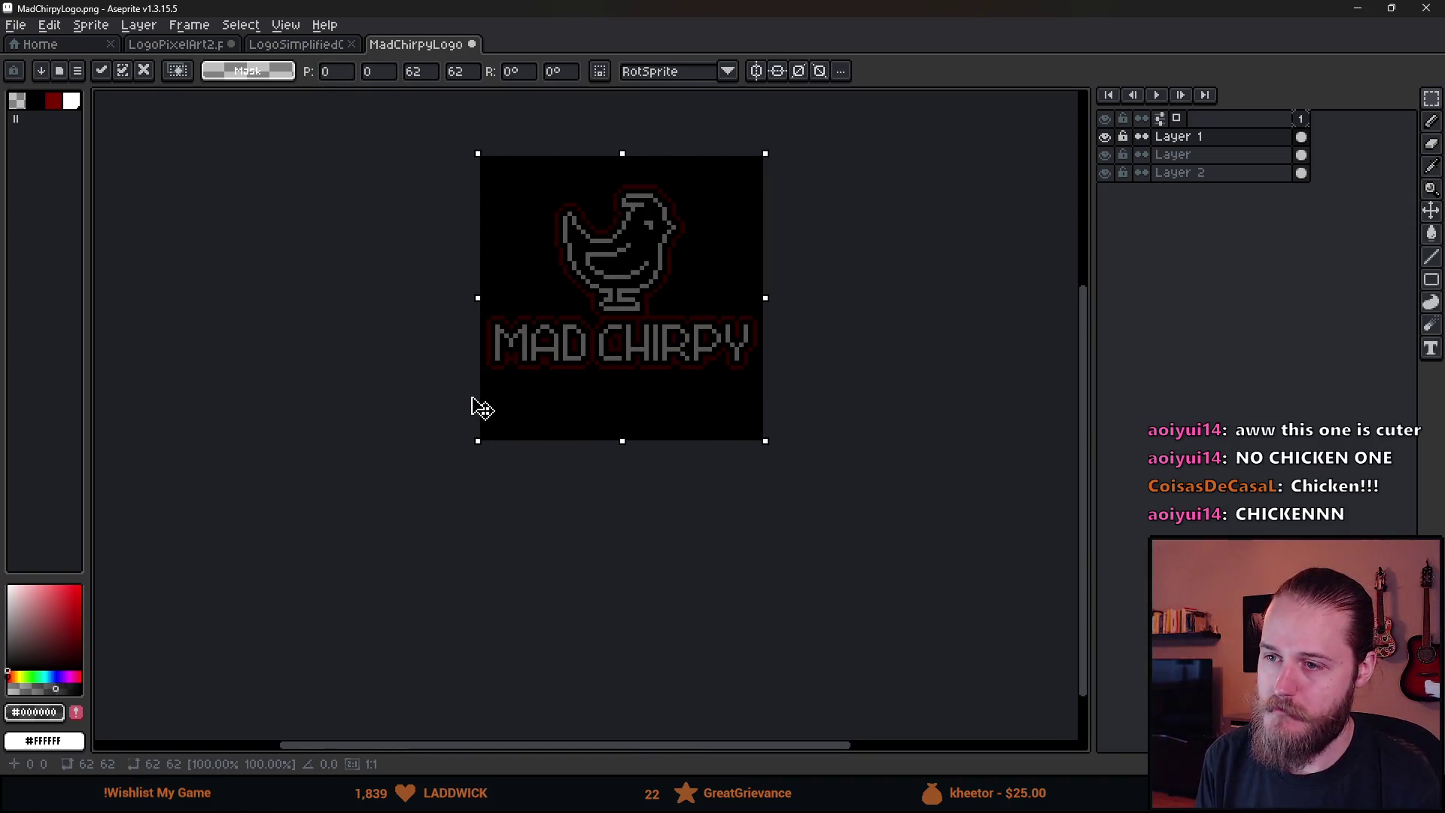
left_click(174, 43)
left_click(415, 43)
left_click(407, 236)
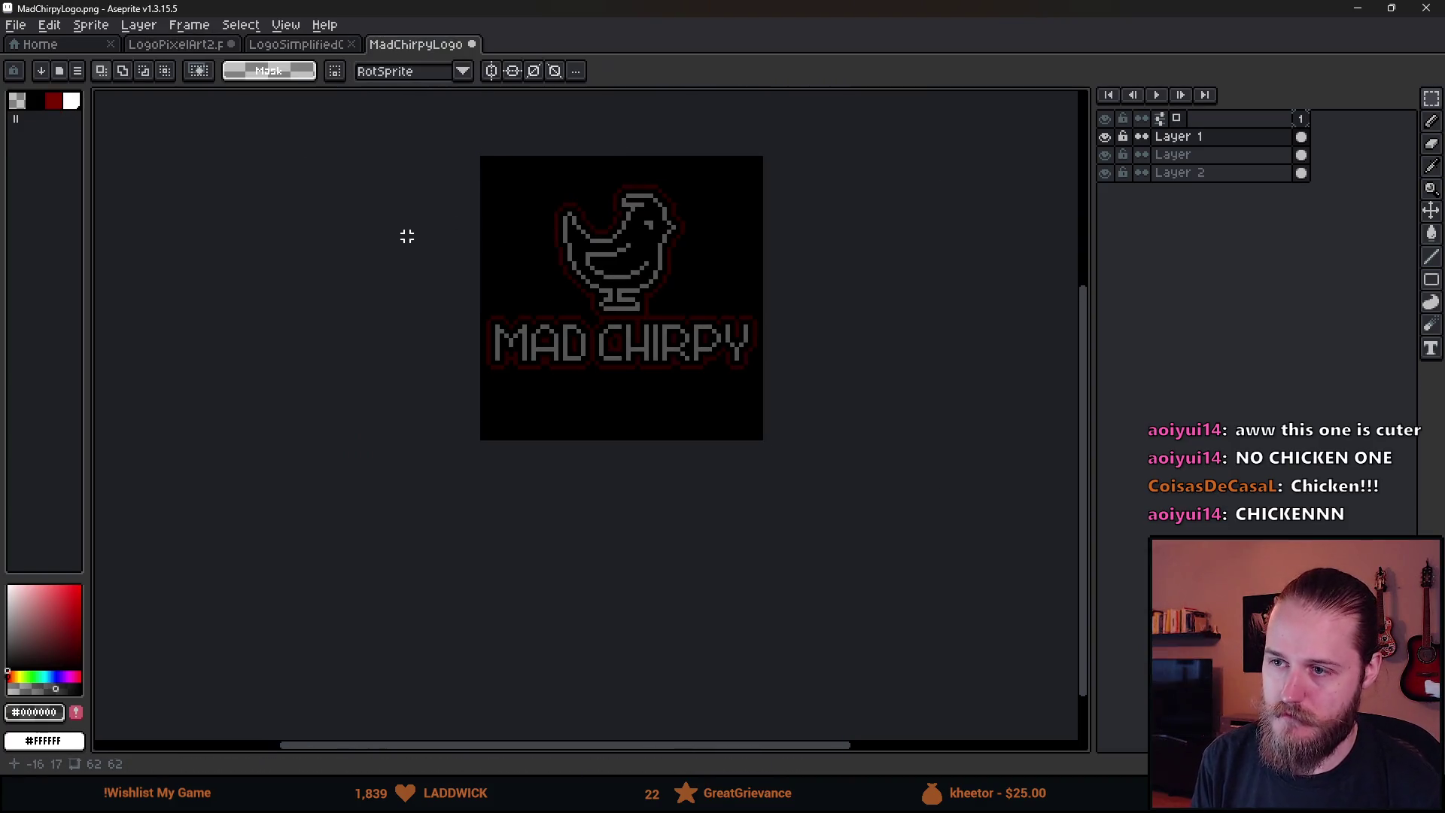
left_click(1205, 154)
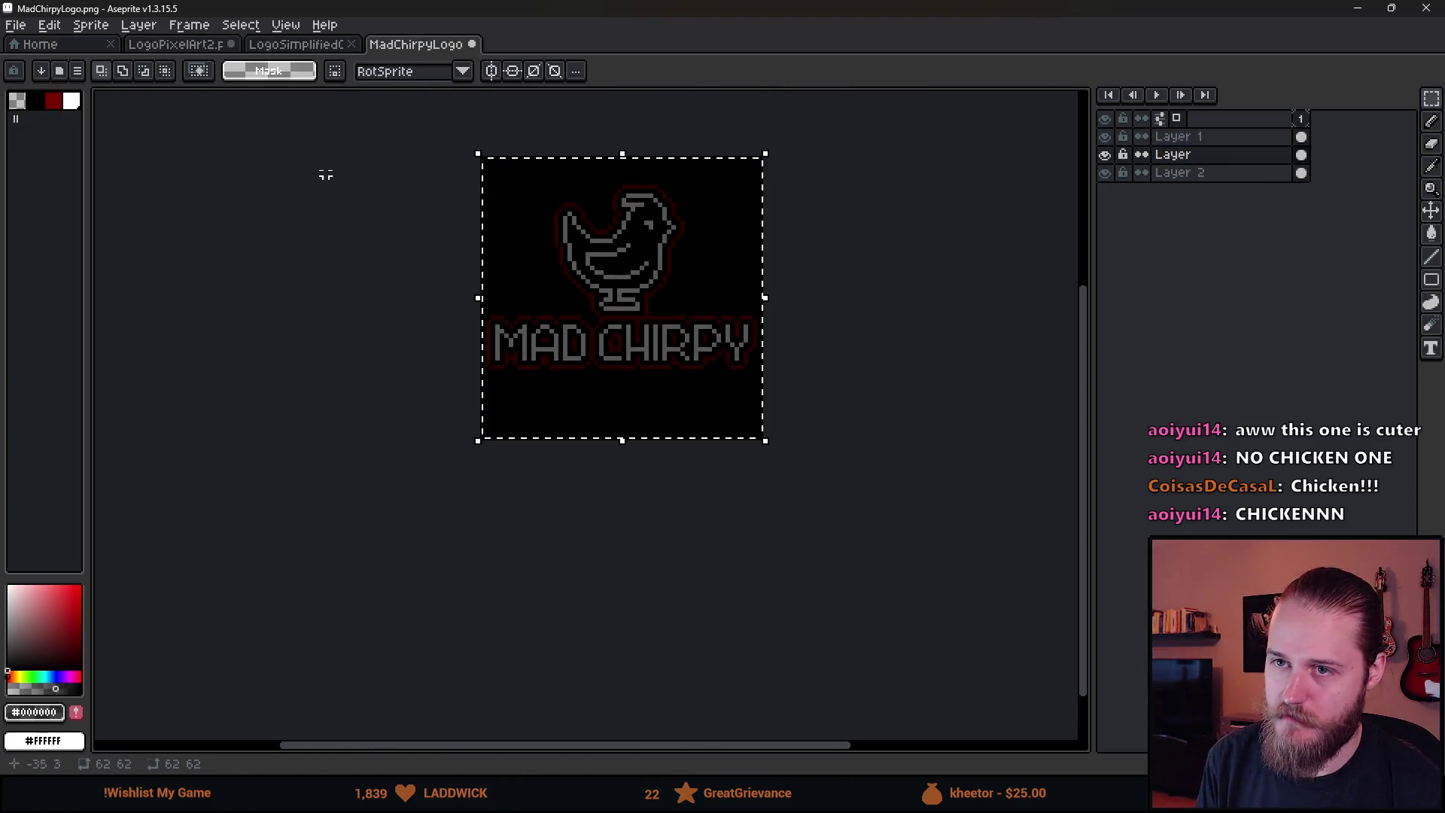
Paste the Mad Chirpy logo into the Shroud of Gloom document, centred and nudged one pixel down
left_click(309, 45)
left_click(191, 46)
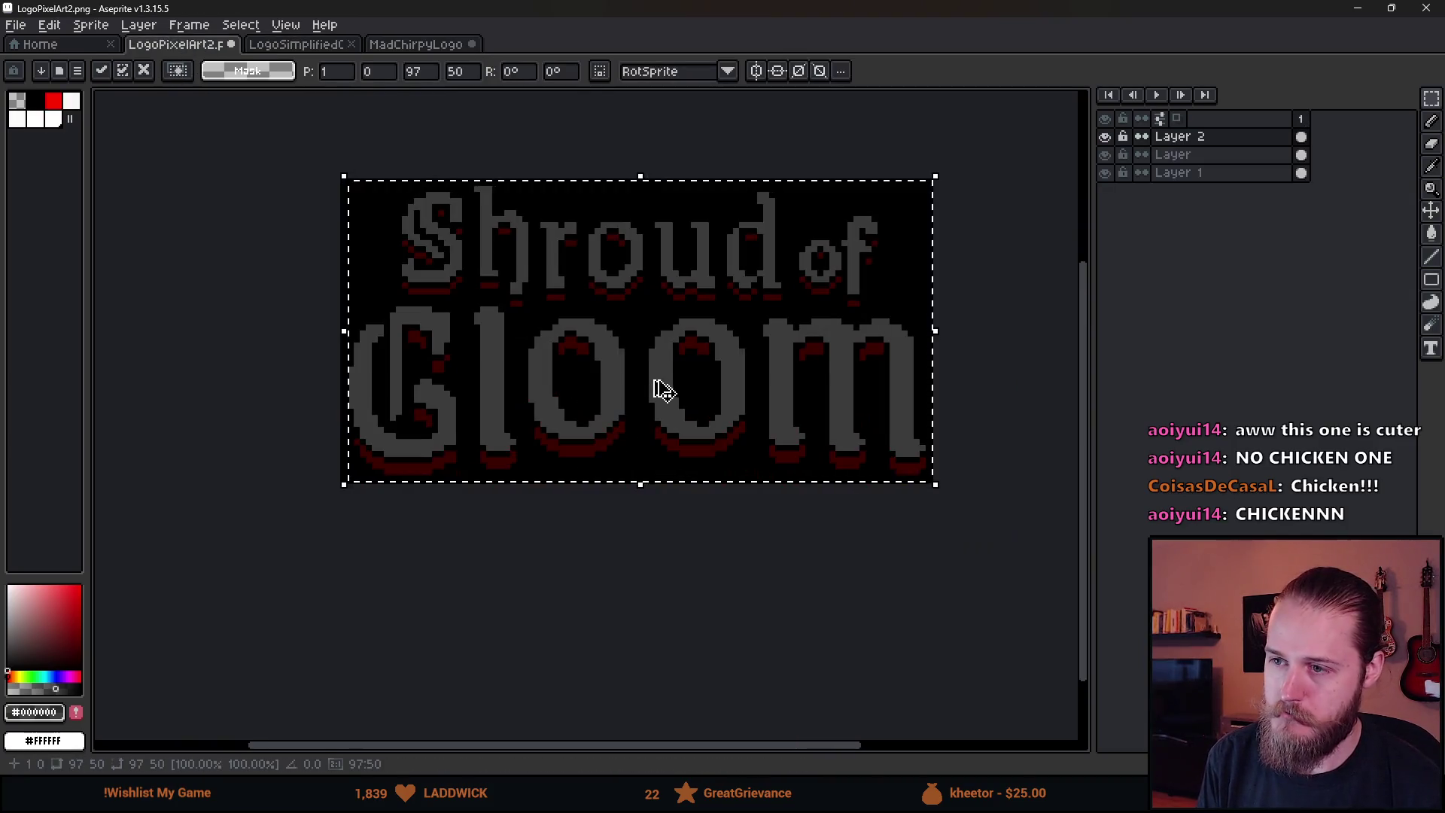
key("ctrl+v")
left_click_drag(624, 433, 729, 414)
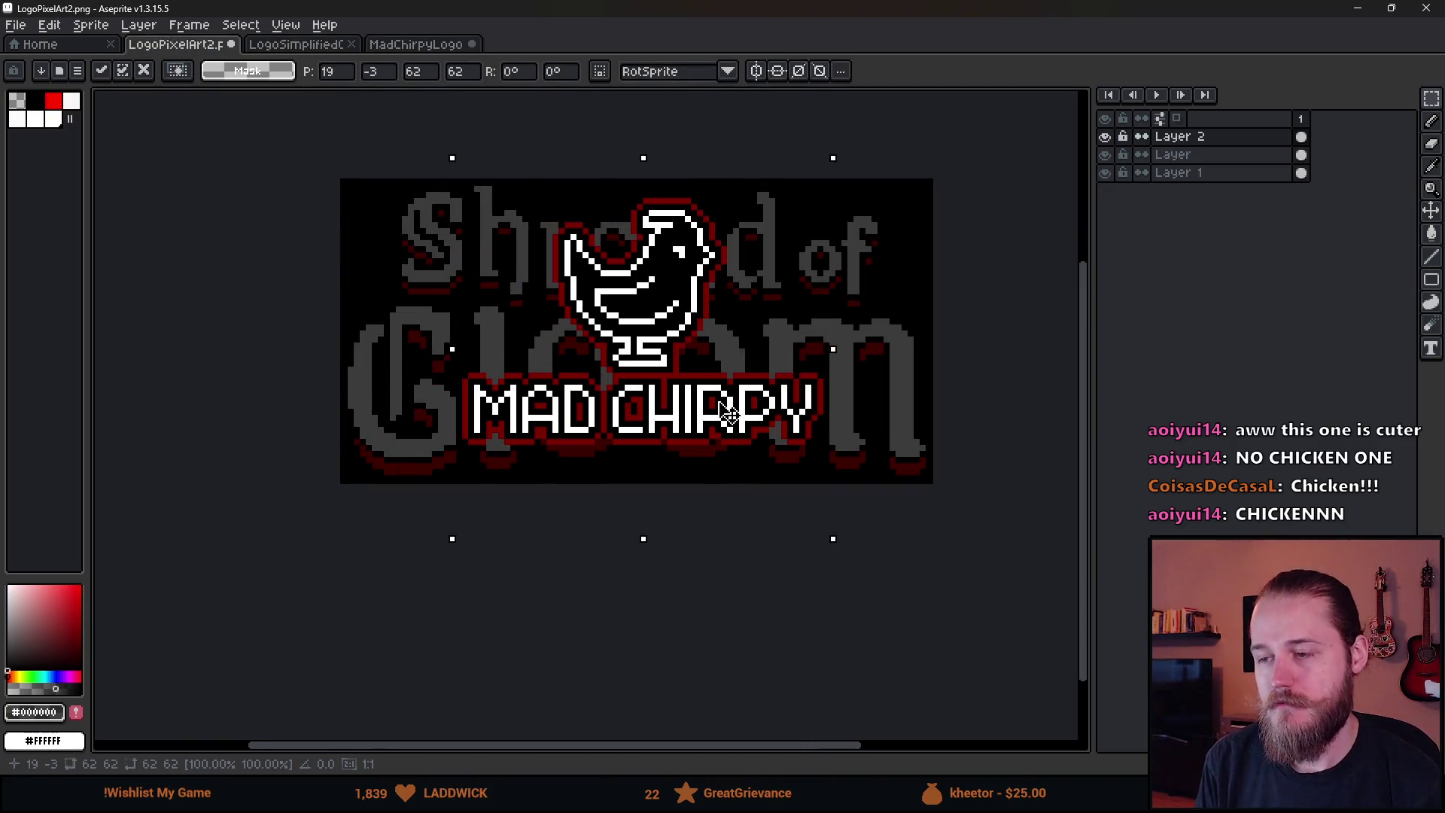
key("Down")
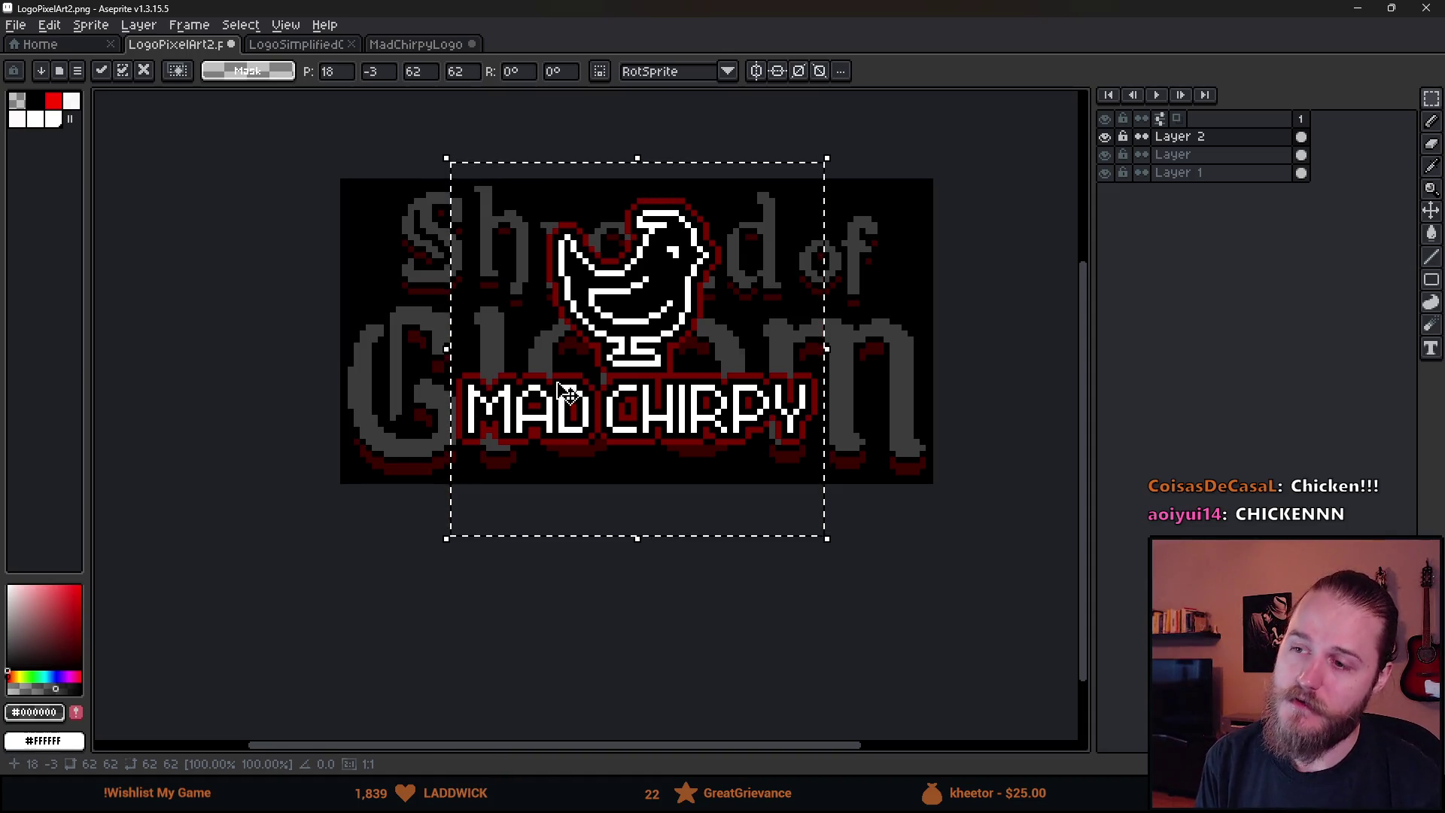
Delete the dim chicken above MAD CHIRPY in the Mad Chirpy logo
left_click(413, 52)
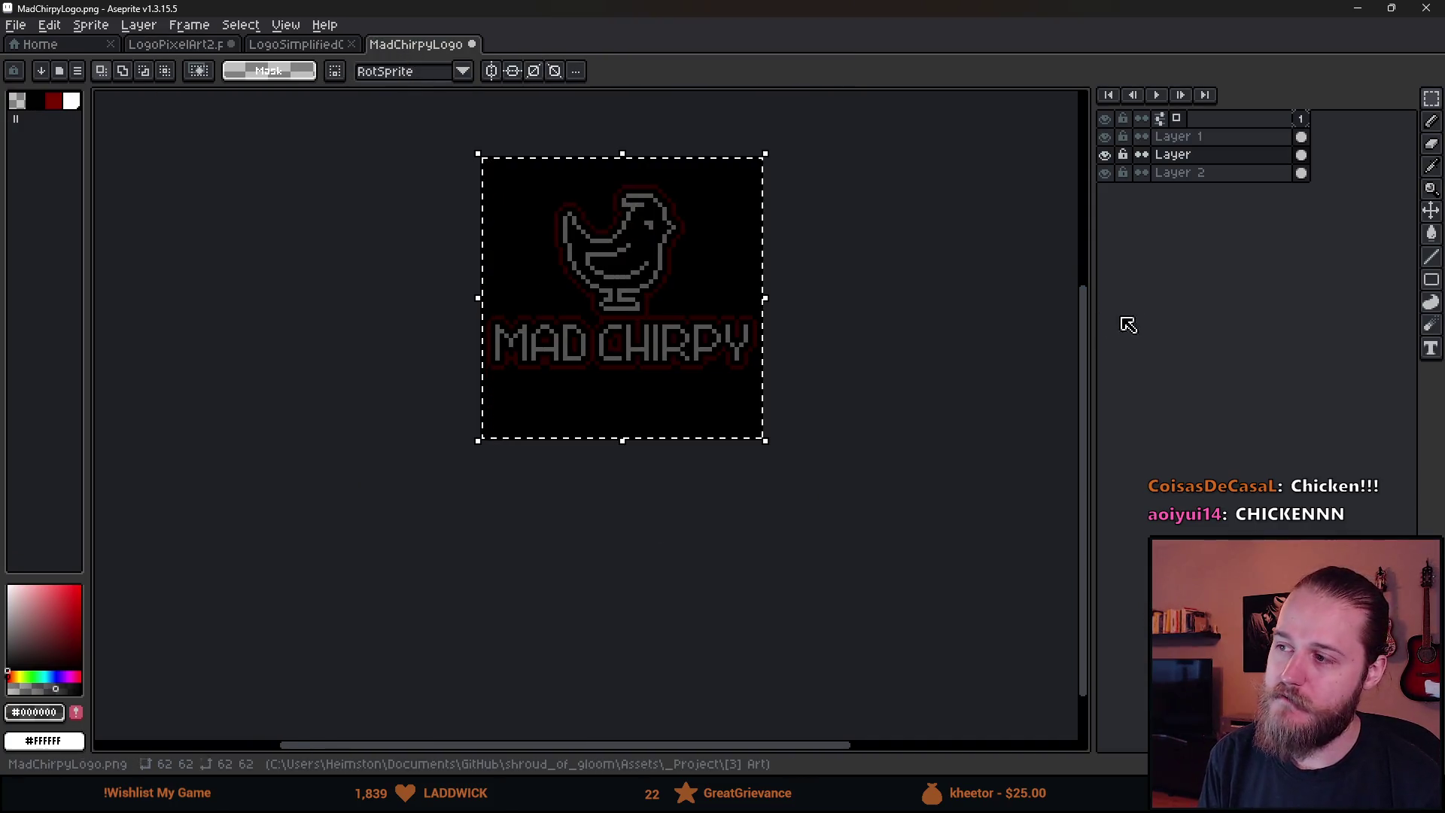
left_click(1197, 156)
left_click(825, 344)
scroll(854, 331, "up", 1)
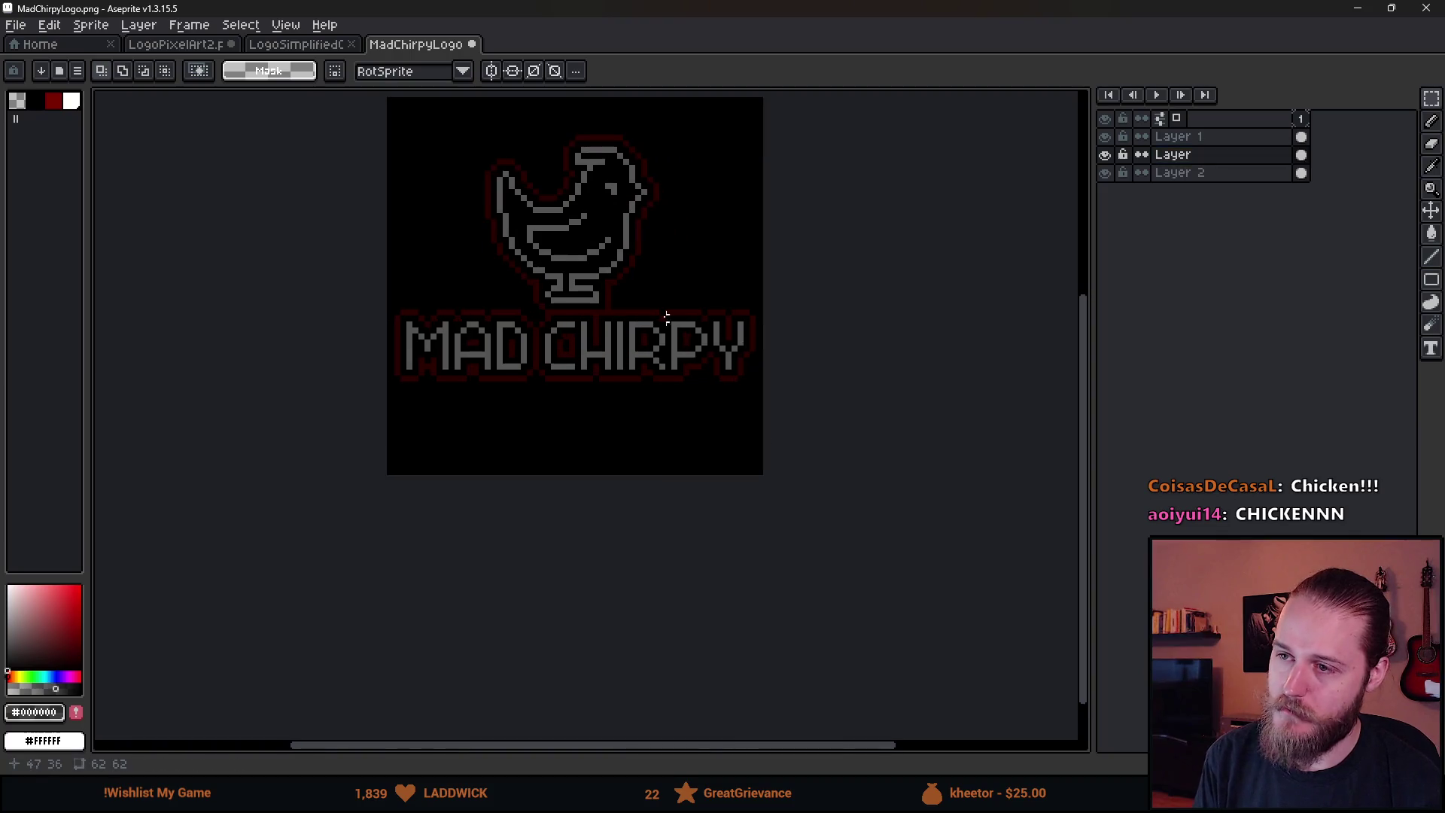
left_click_drag(397, 128, 771, 402)
key("Delete")
Paste the bright chicken onto a new layer above Layer 1
left_click(1216, 138)
key("shift+n")
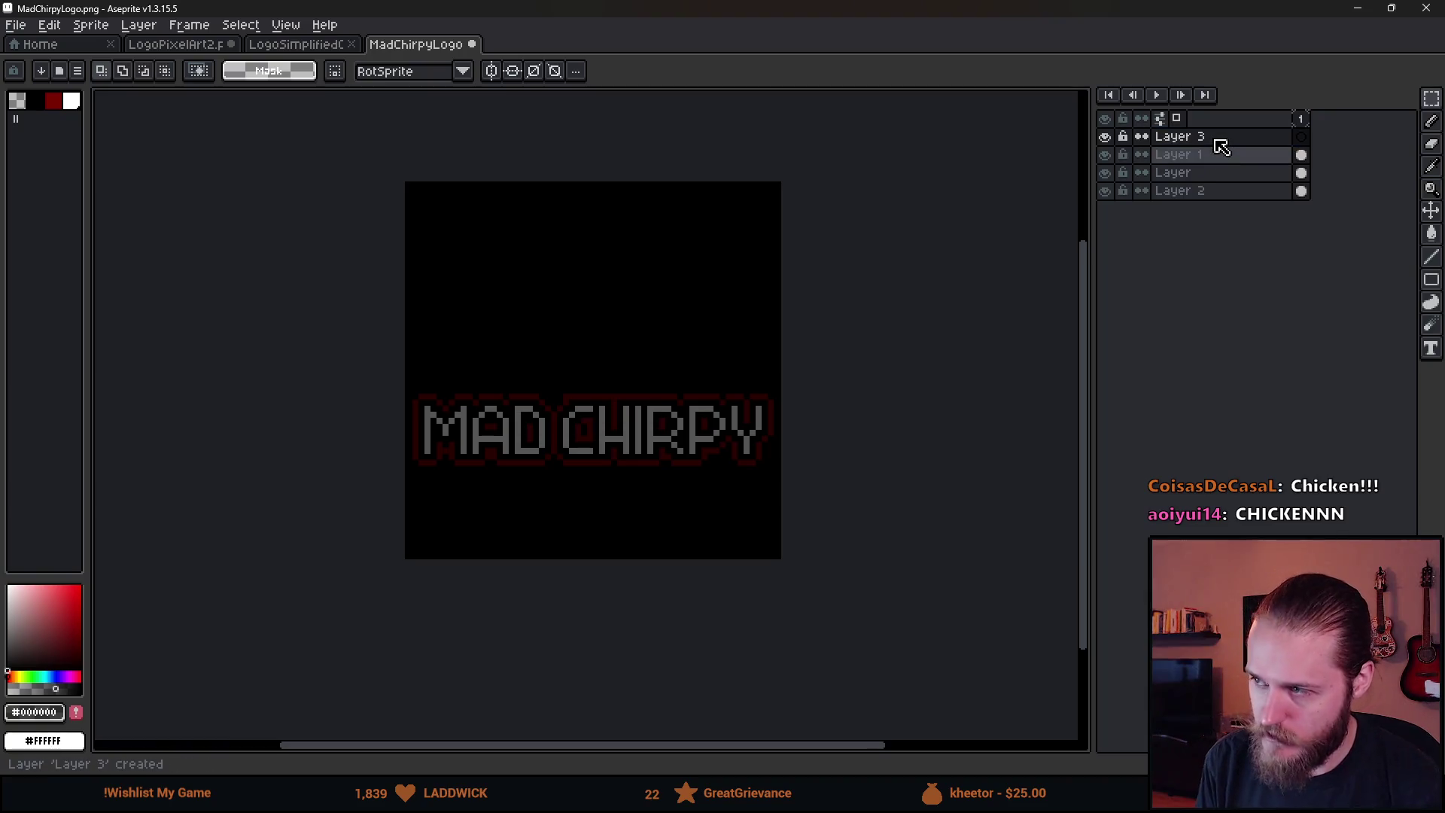
key("ctrl+v")
key("Return")
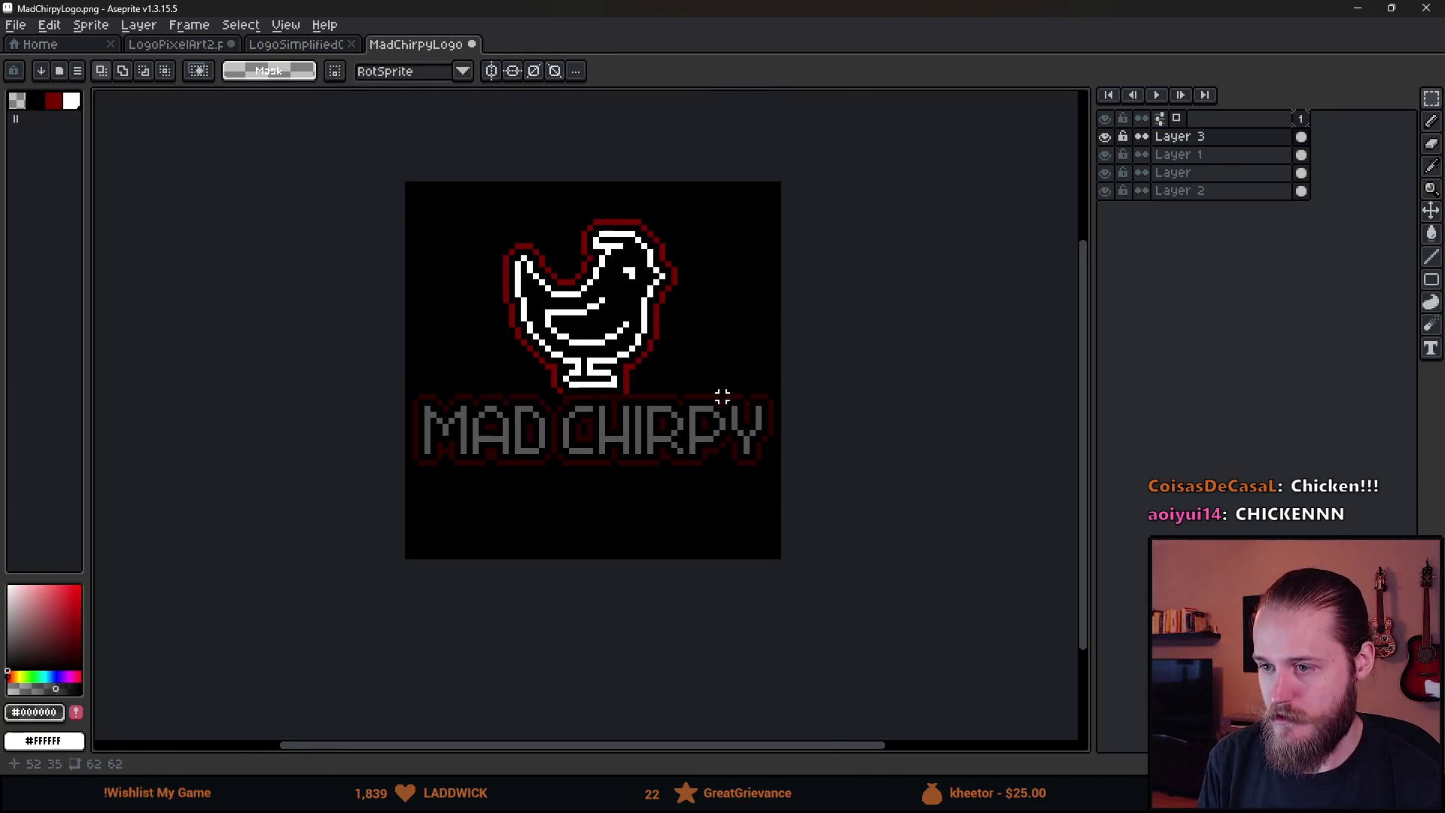
scroll(719, 399, "down", 5)
scroll(719, 399, "up", 5)
scroll(586, 388, "up", 2)
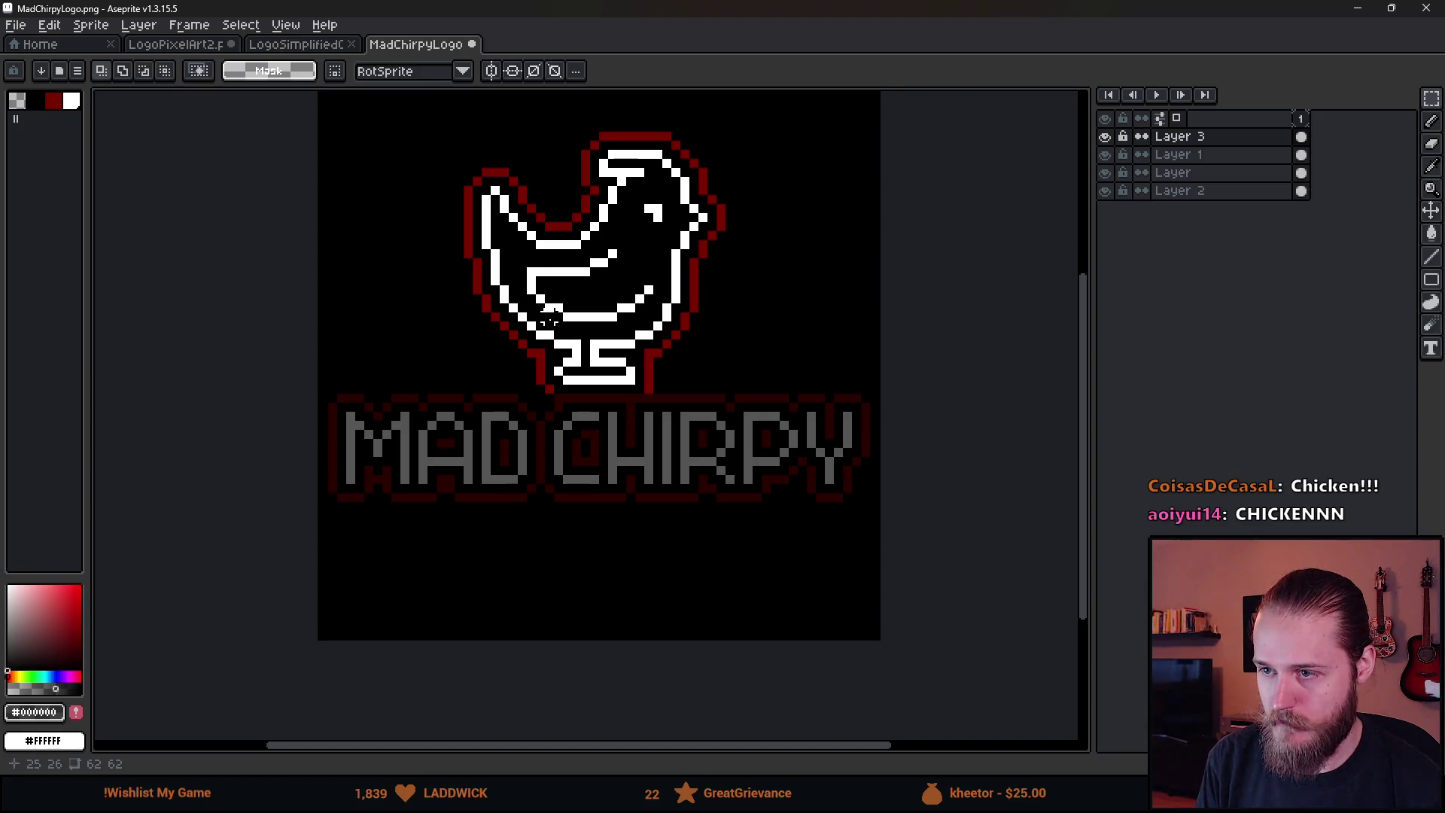
Add a second frame with the chicken moved one pixel lower
left_click_drag(417, 132, 792, 350)
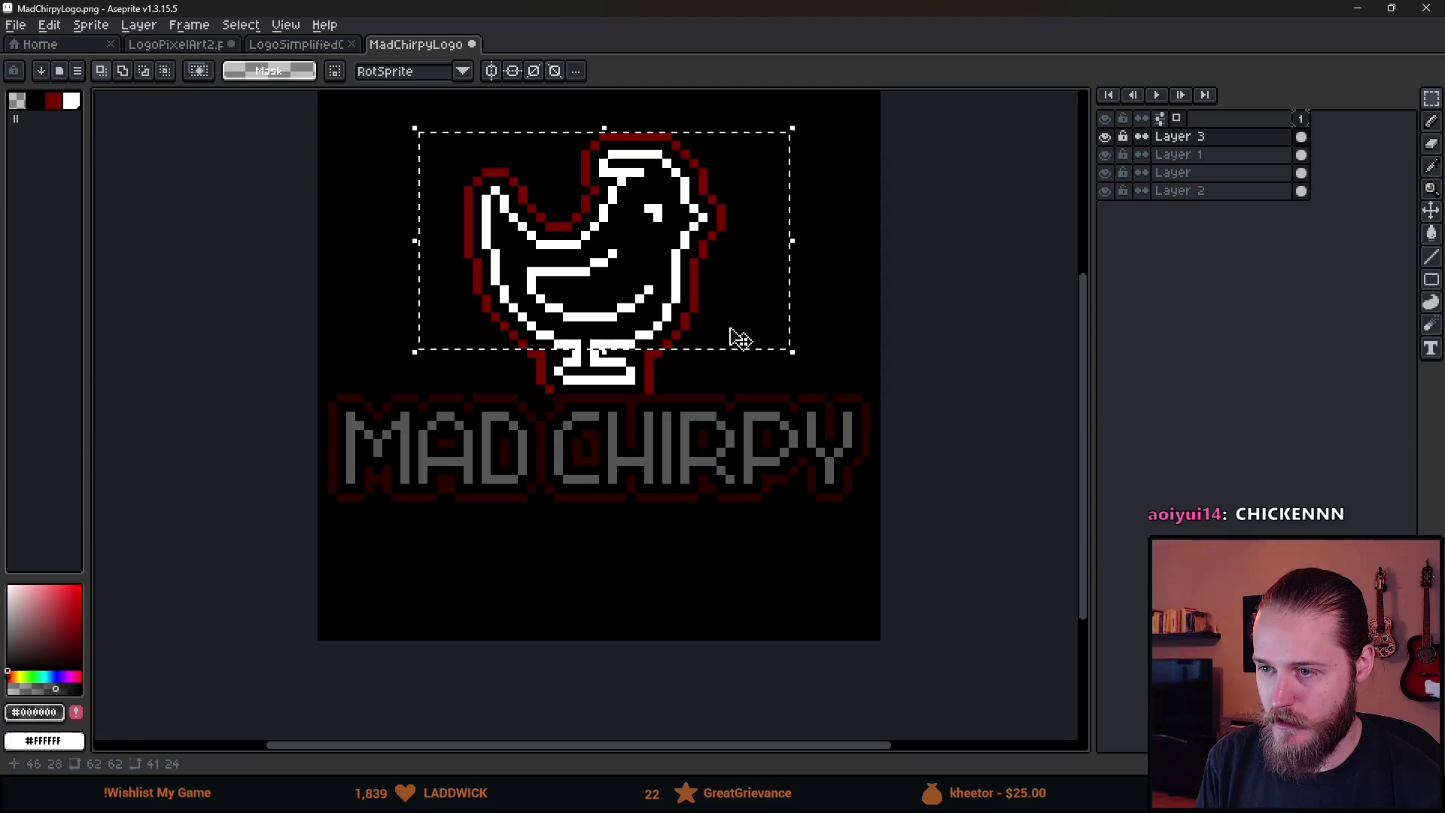
key("i")
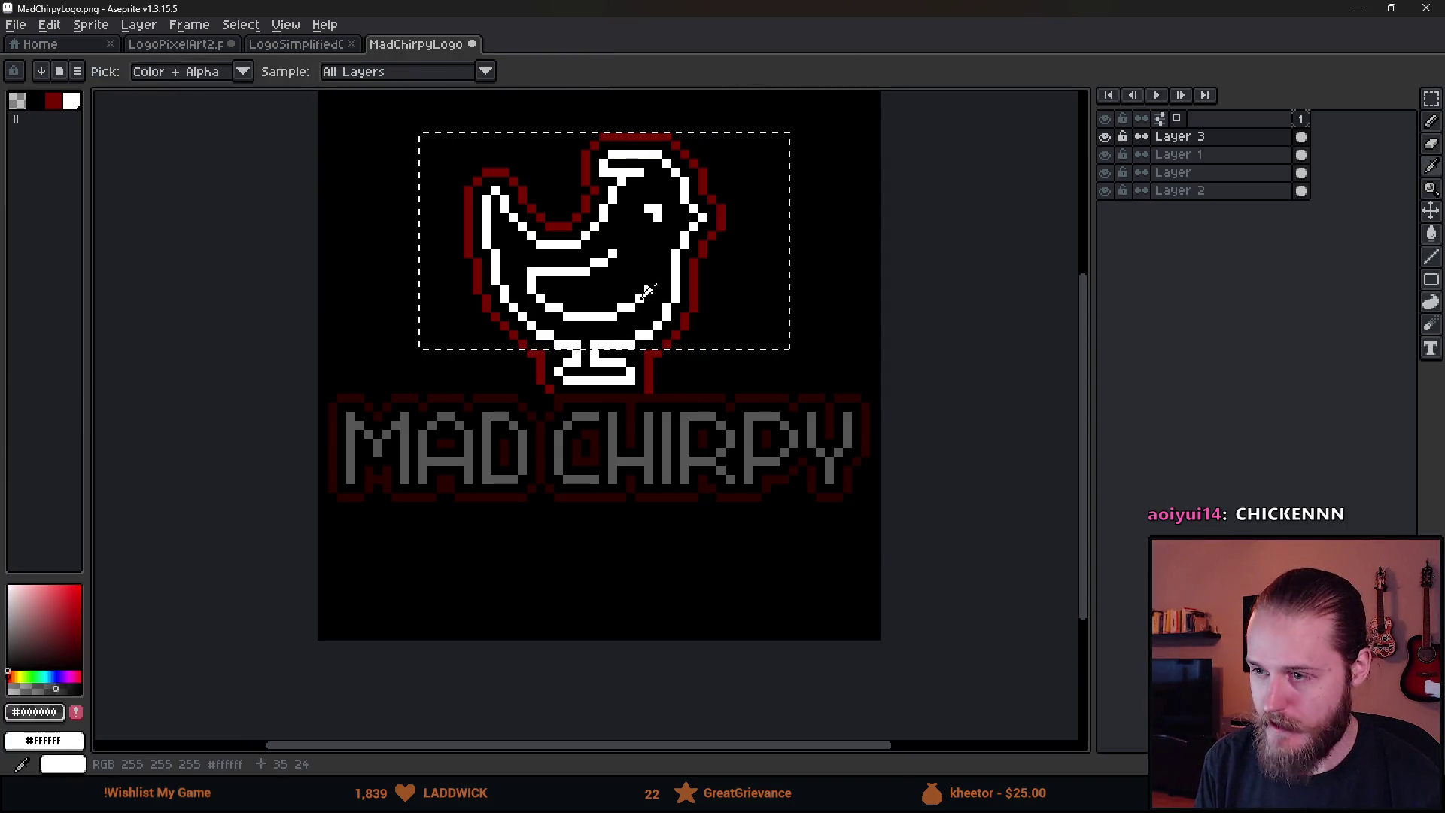
key("alt+n")
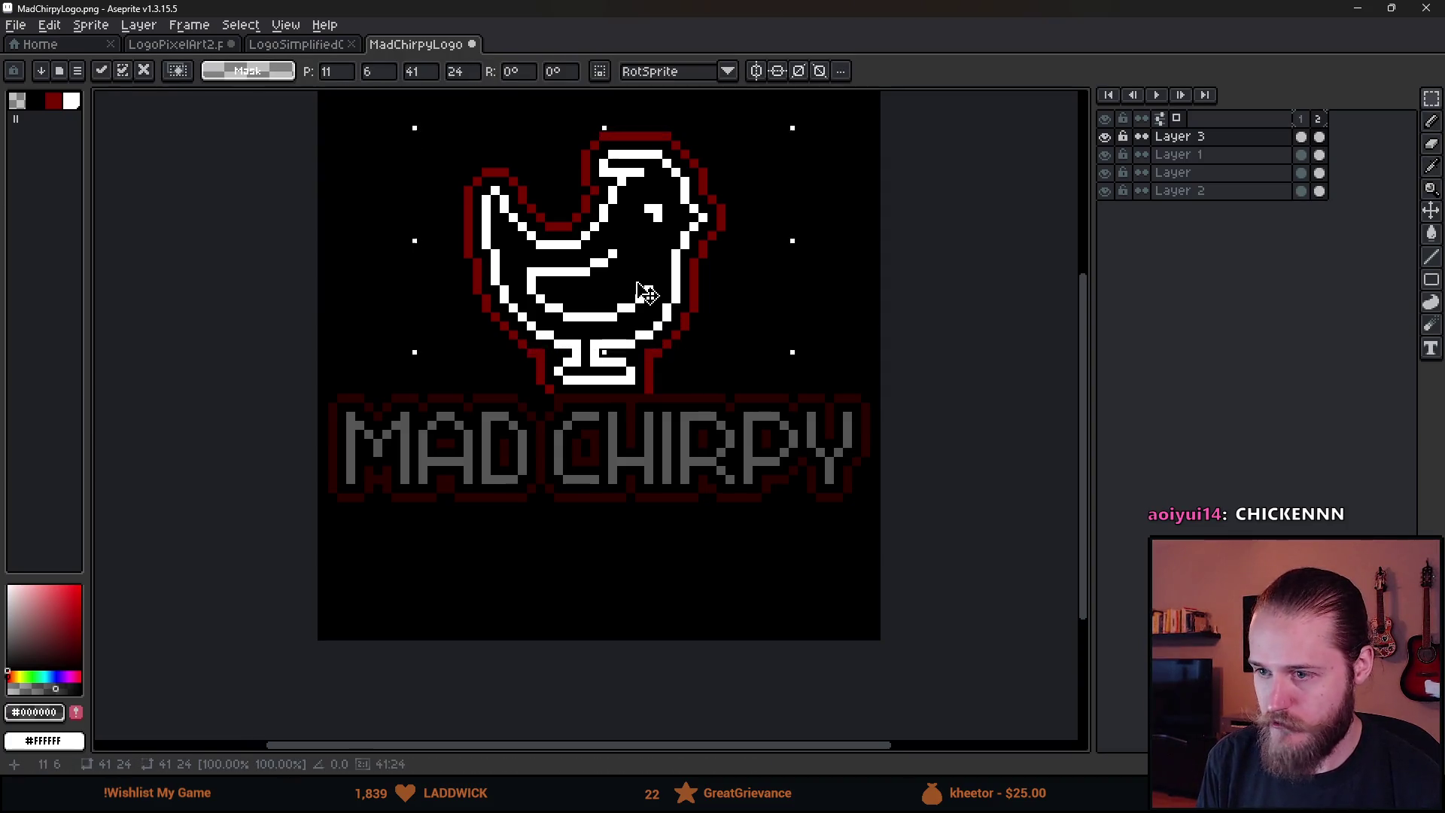
left_click_drag(646, 292, 645, 307)
key("Return")
scroll(904, 323, "down", 1)
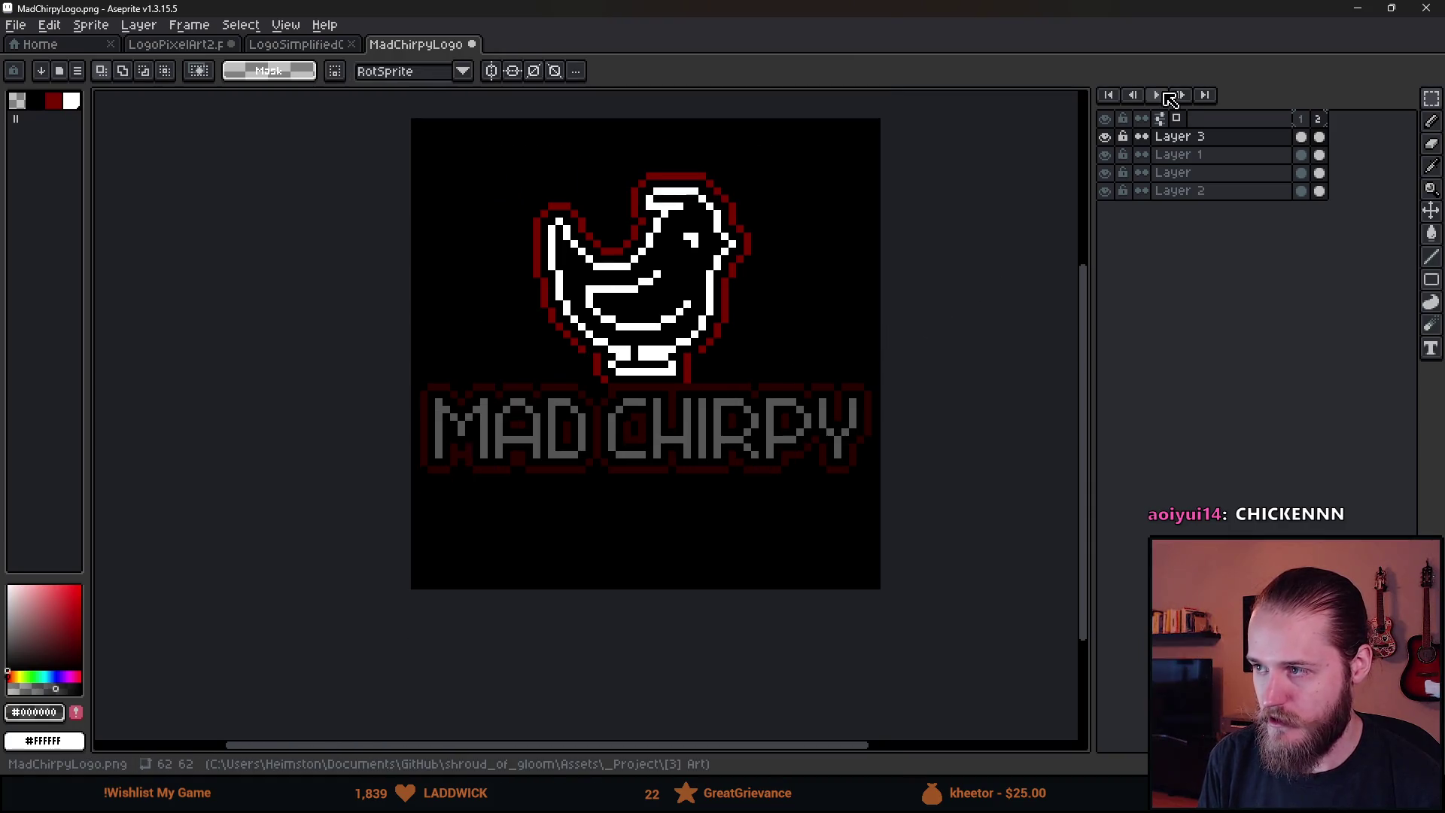
Play the two-frame animation and set Frame > Playback speed to 0.5x
left_click(1164, 97)
left_click(260, 28)
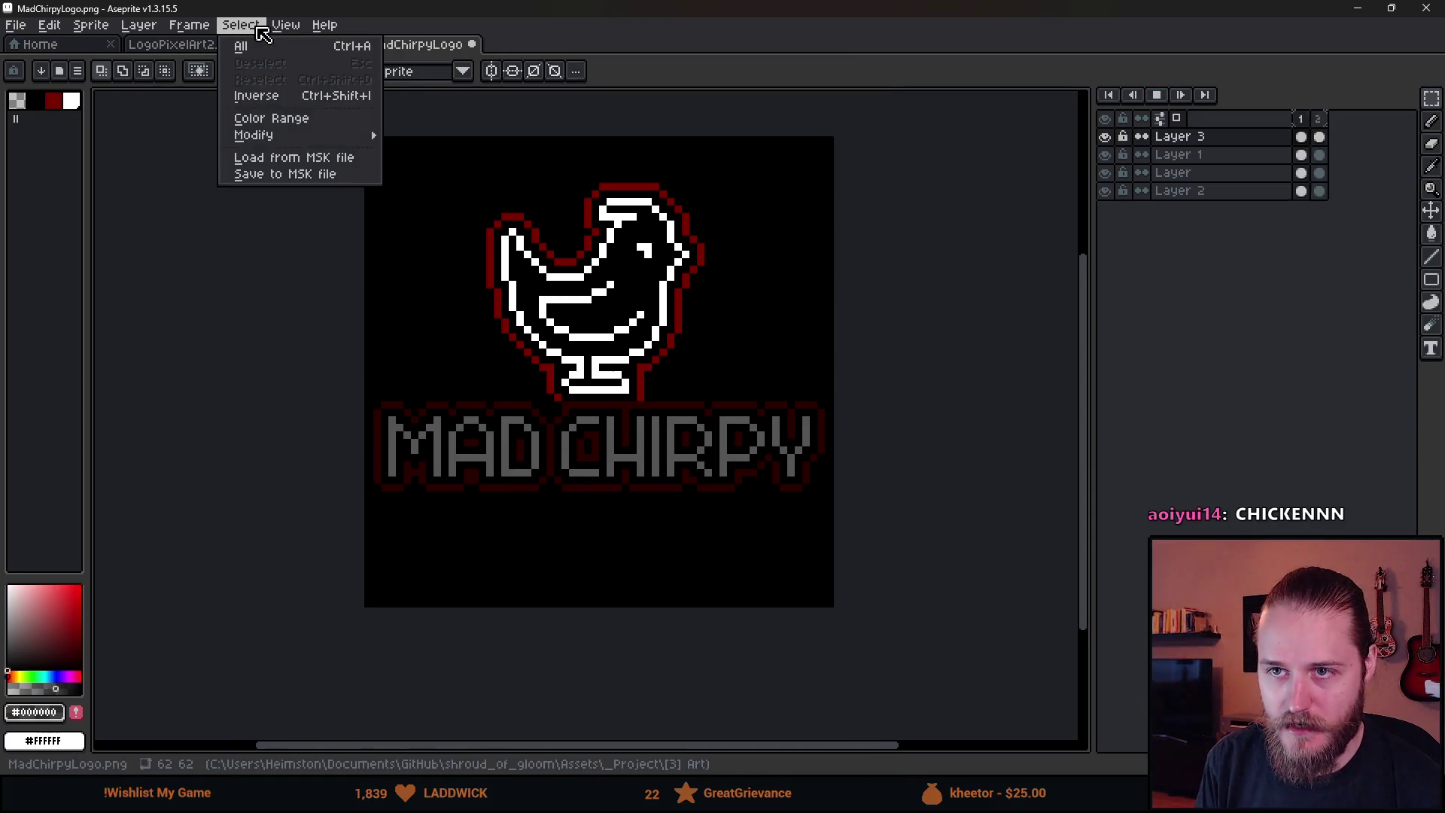
mouse_move(189, 26)
mouse_move(272, 180)
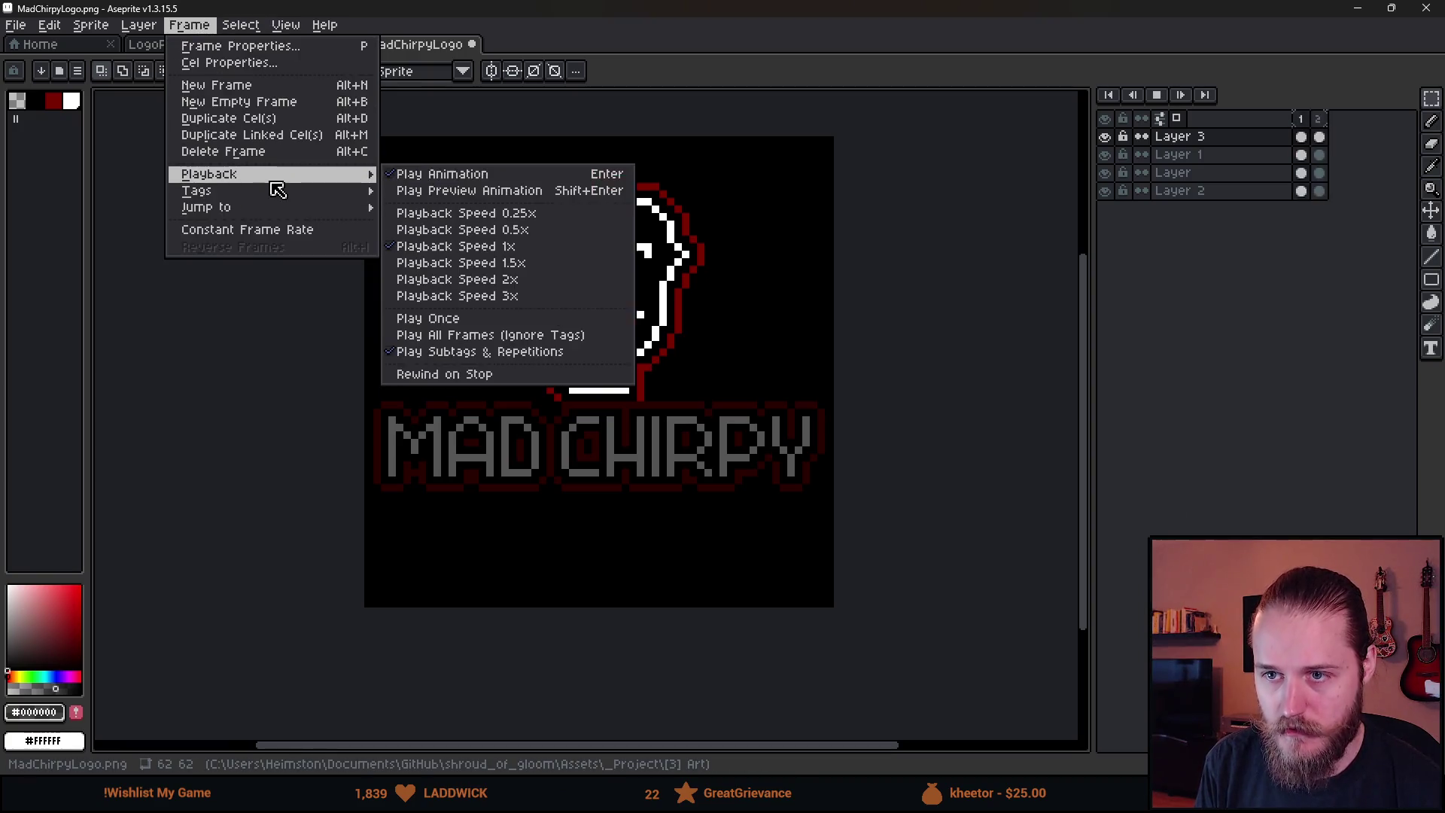
left_click(532, 232)
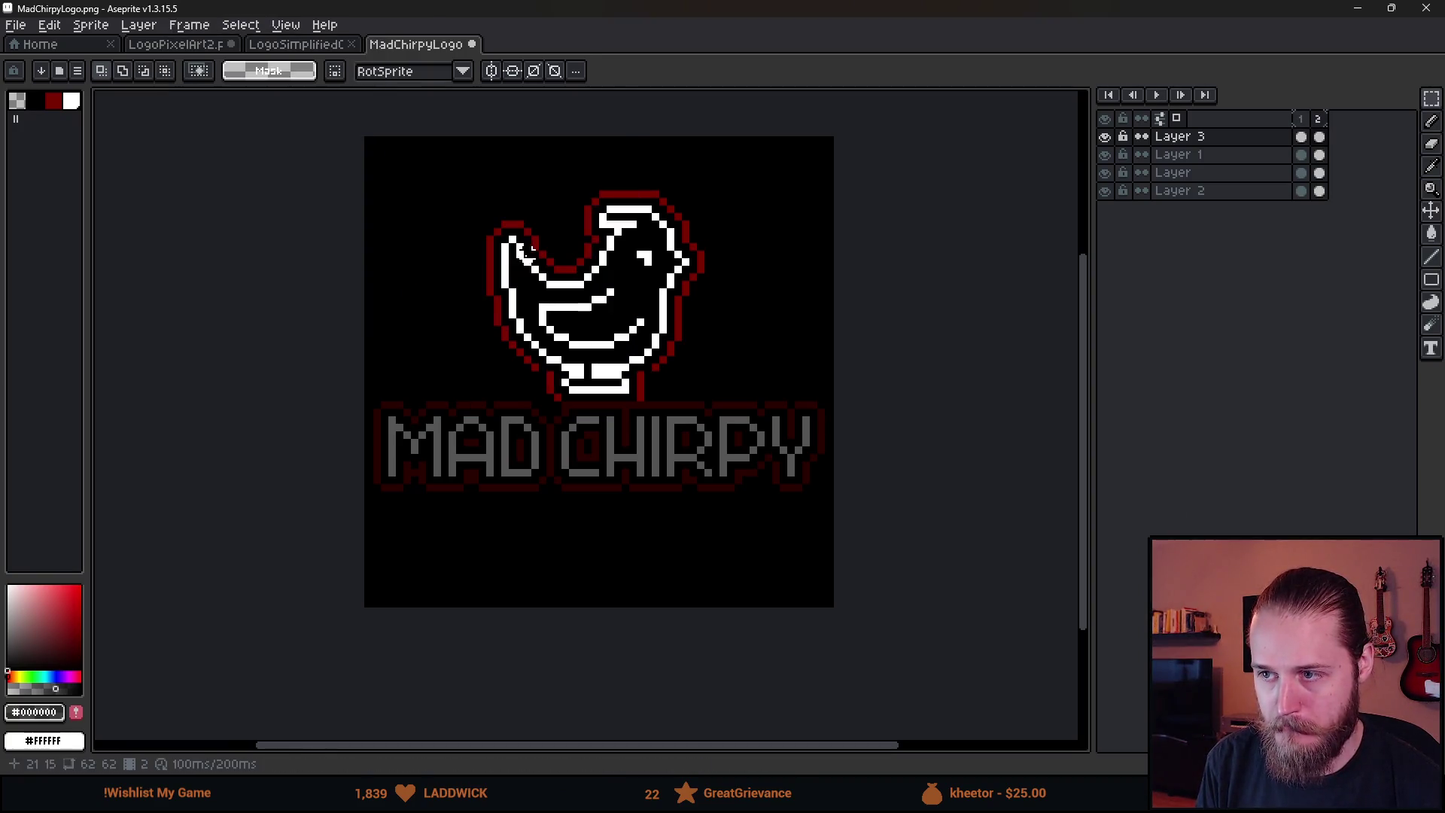
left_click(1157, 98)
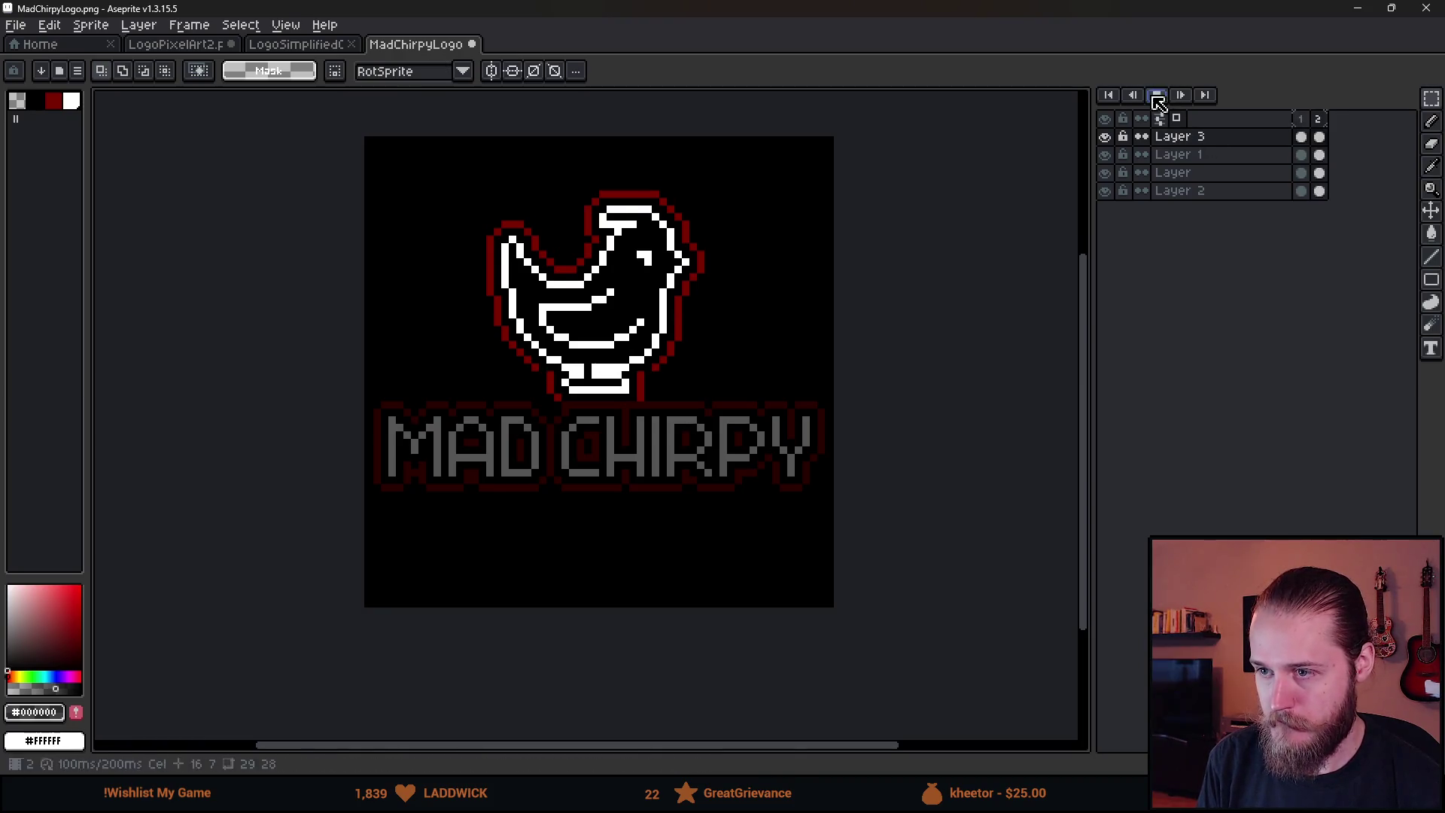
left_click(189, 24)
mouse_move(291, 191)
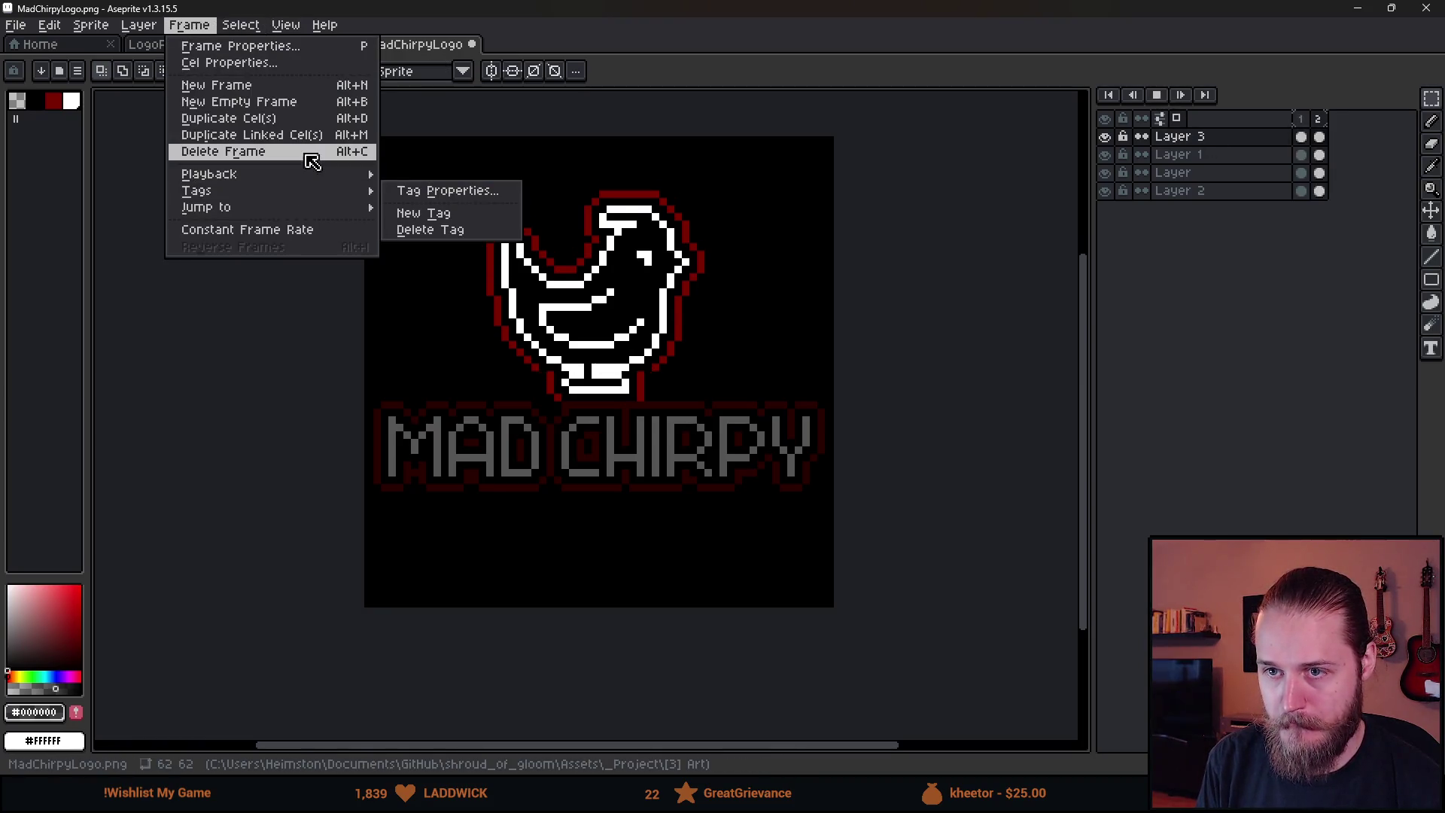
left_click(499, 229)
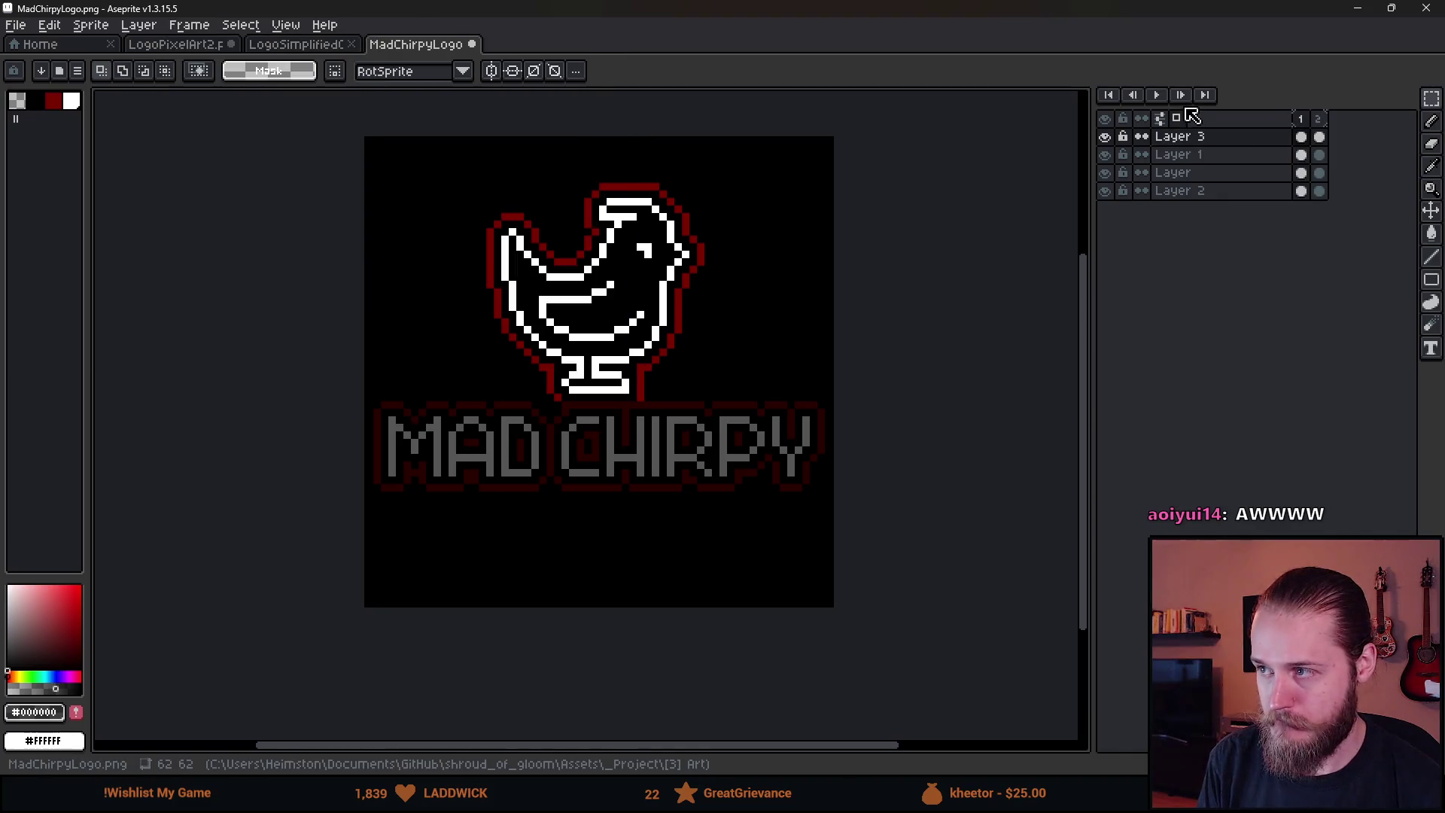
scroll(758, 332, "down", 3)
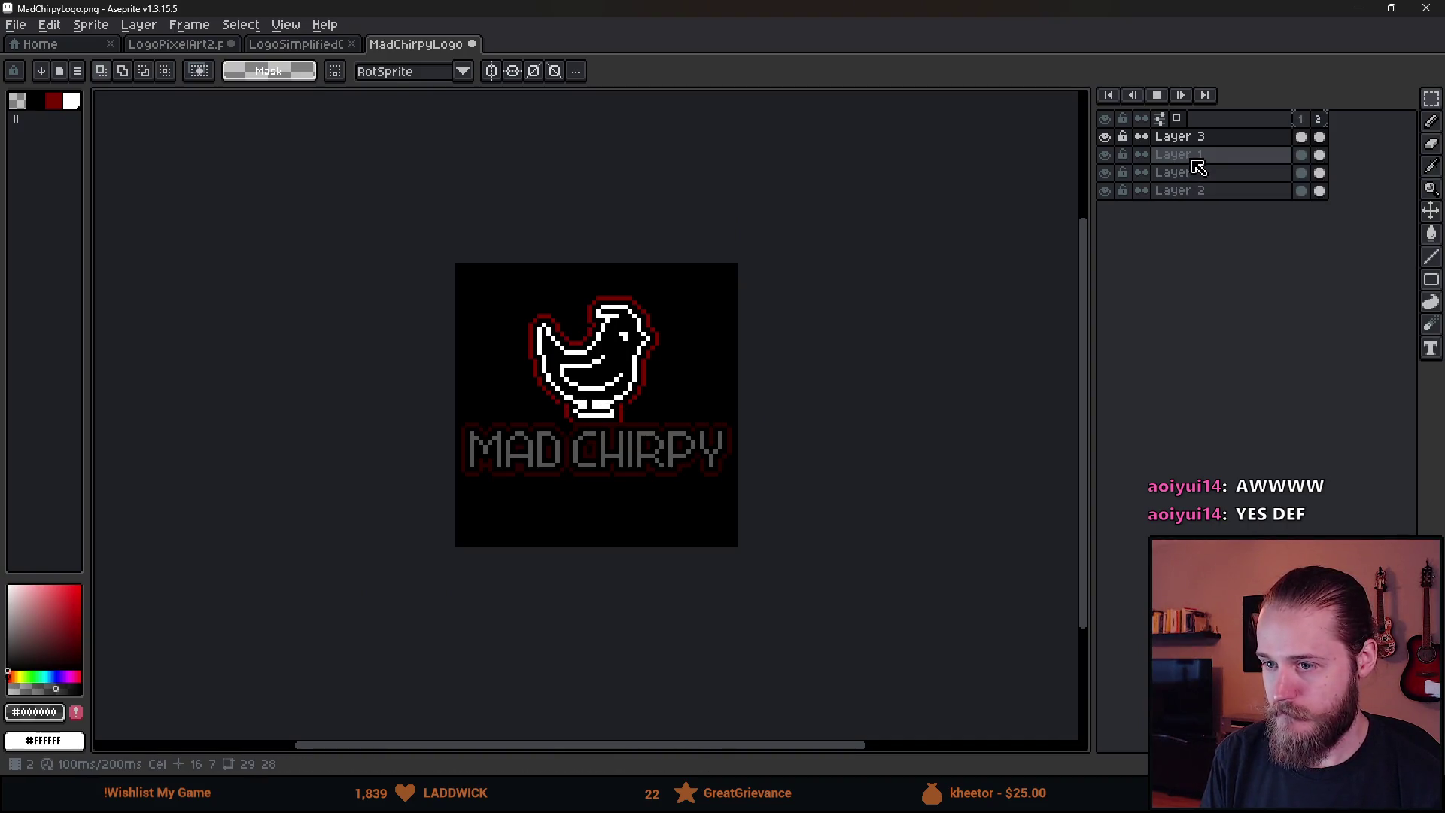
Duplicate and reorder frames in the timeline until there are six, then preview and stop on frame 1
left_click(1157, 96)
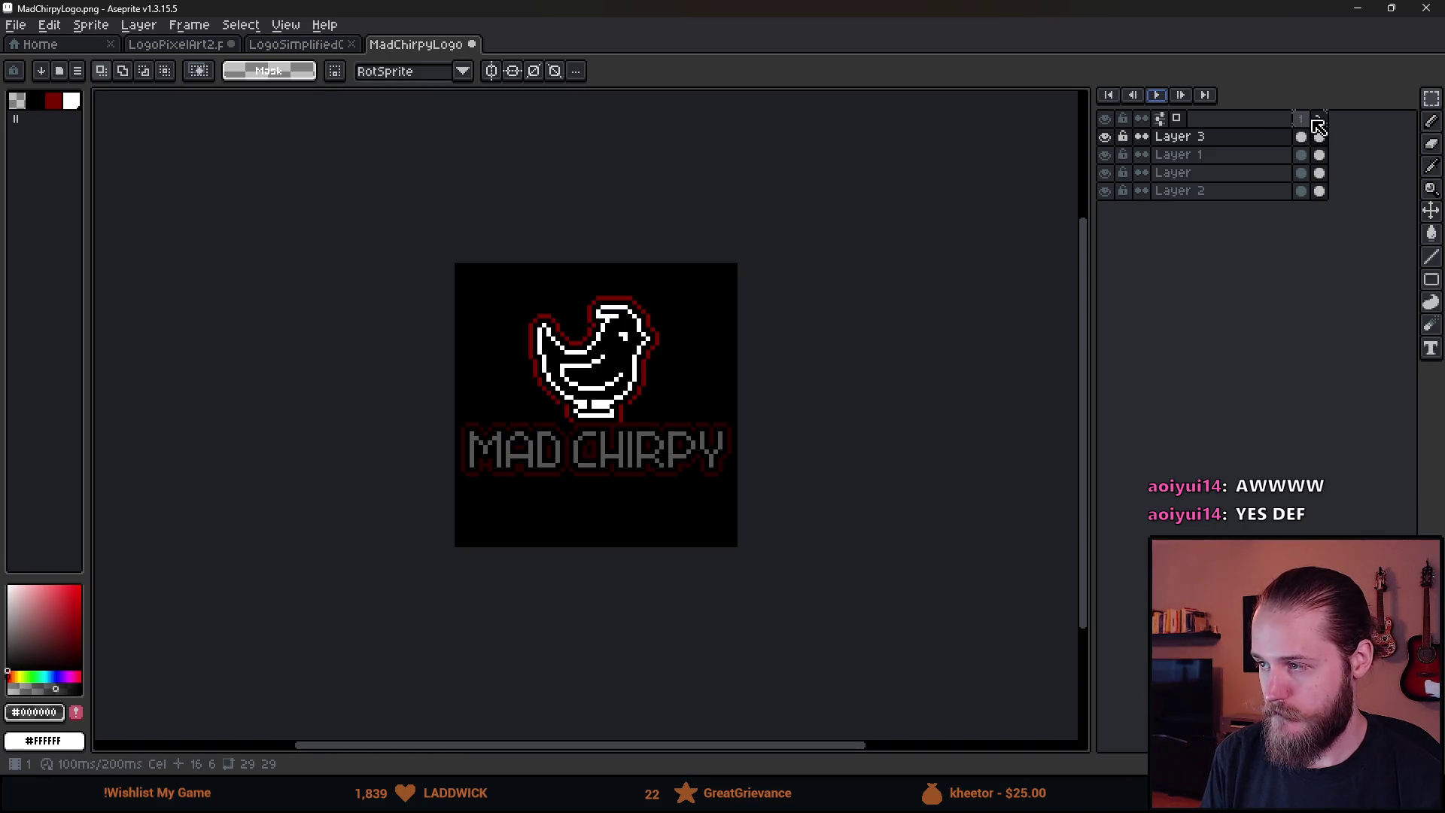
key("alt+n")
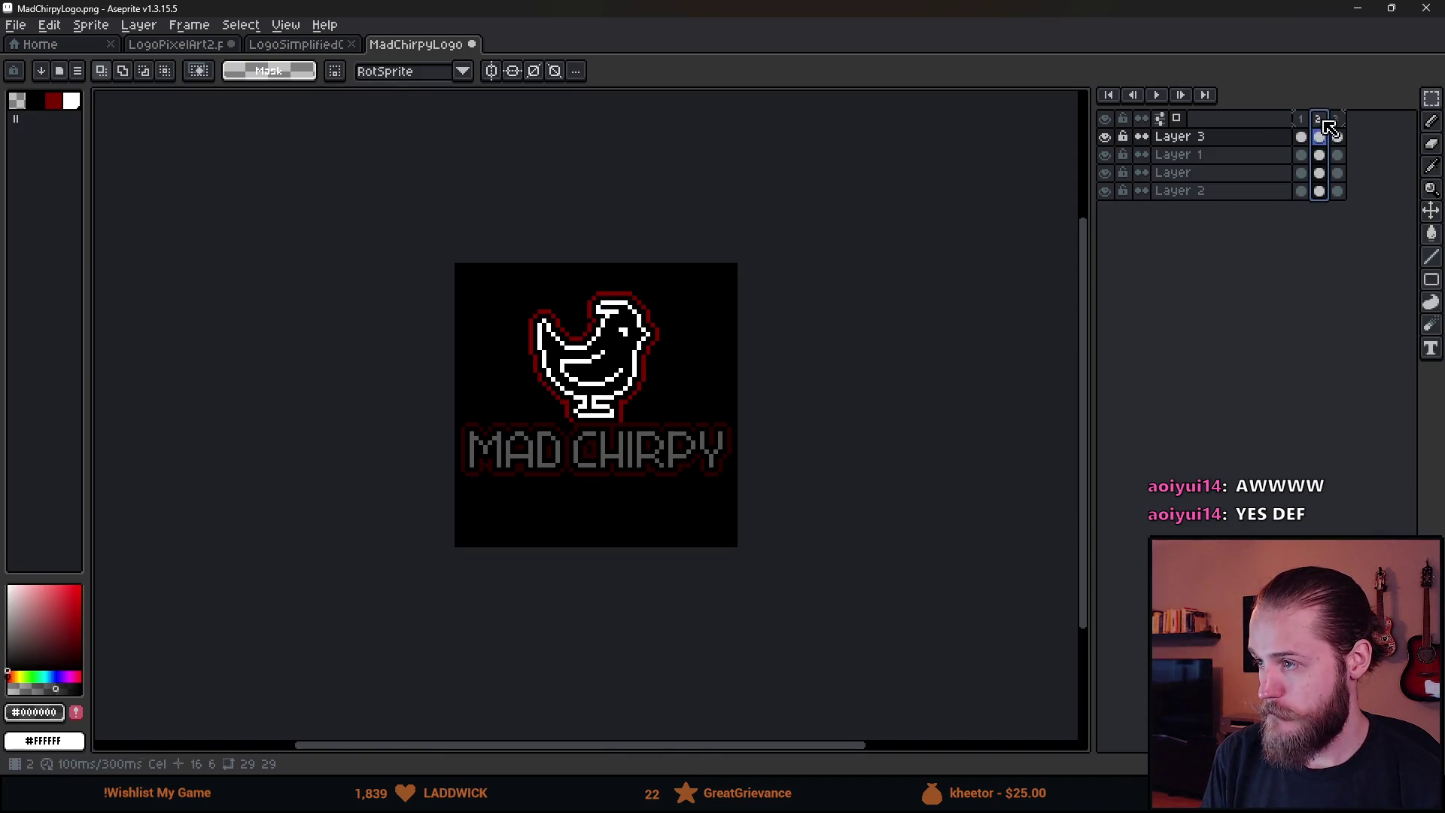
mouse_move(1336, 129)
left_mouse_down()
mouse_move(1359, 145)
mouse_move(1325, 122)
mouse_move(1366, 132)
mouse_move(1345, 128)
left_mouse_up()
left_click(1346, 129)
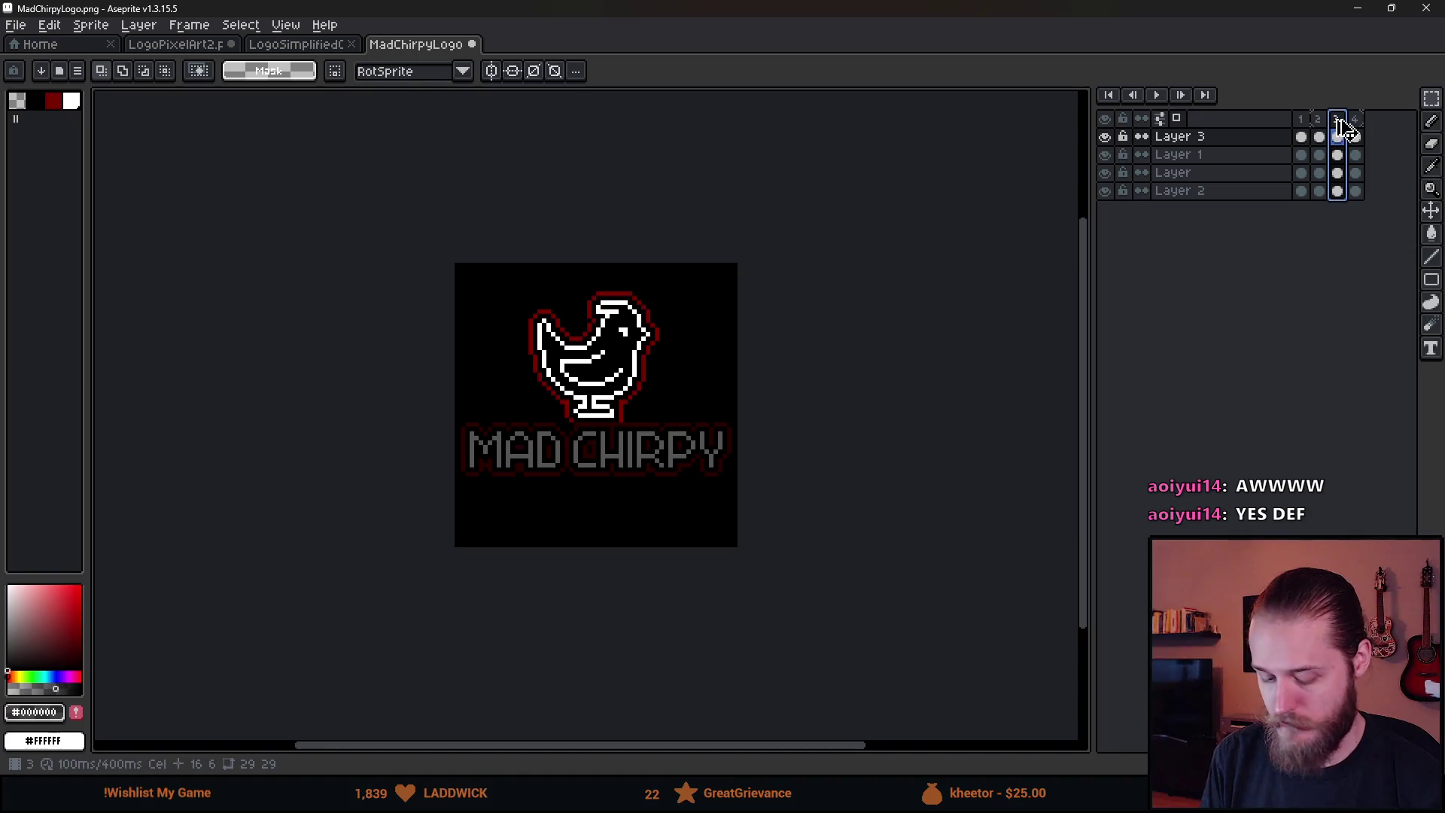
key("alt+n")
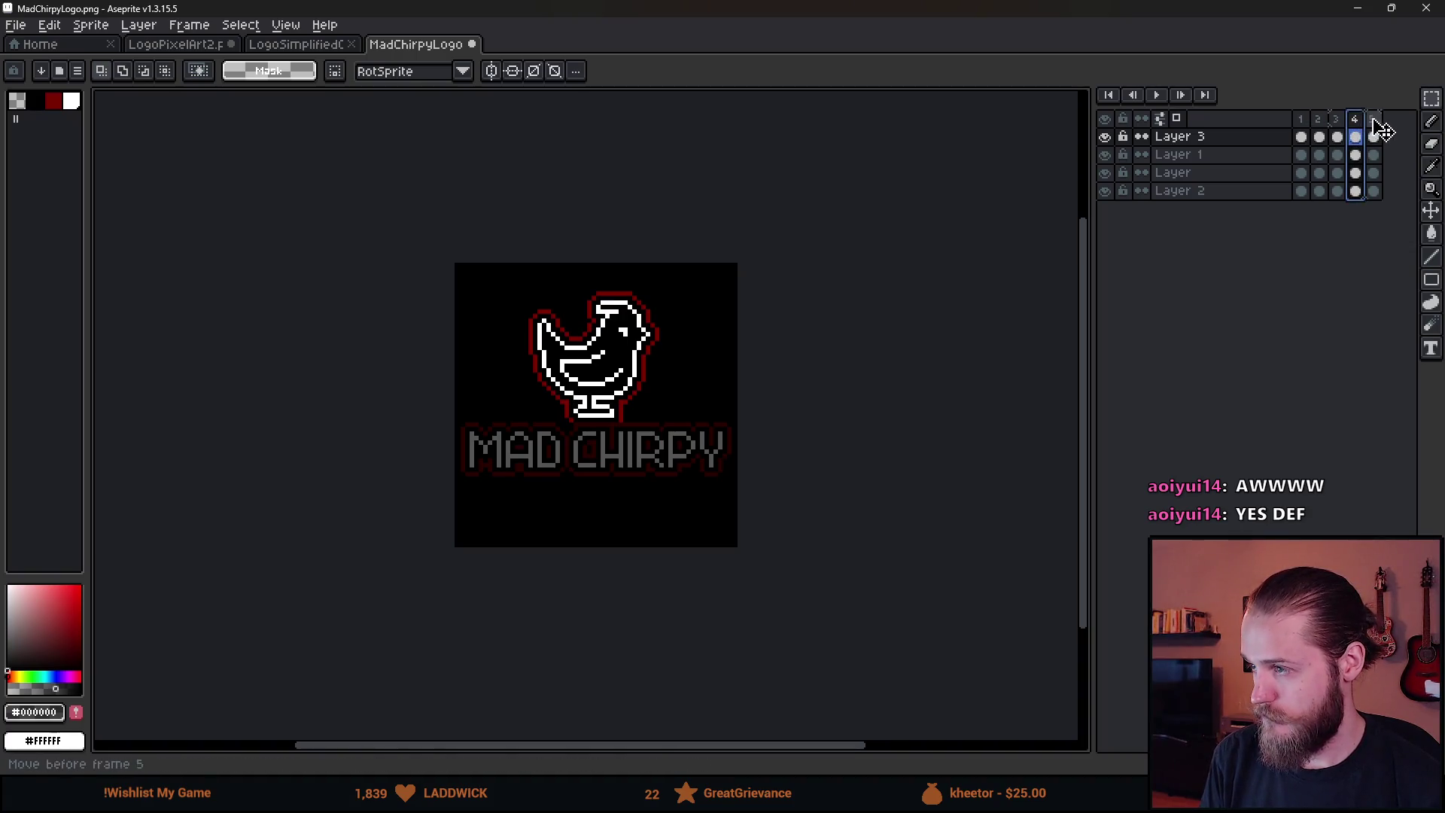
left_click_drag(1367, 126, 1370, 134)
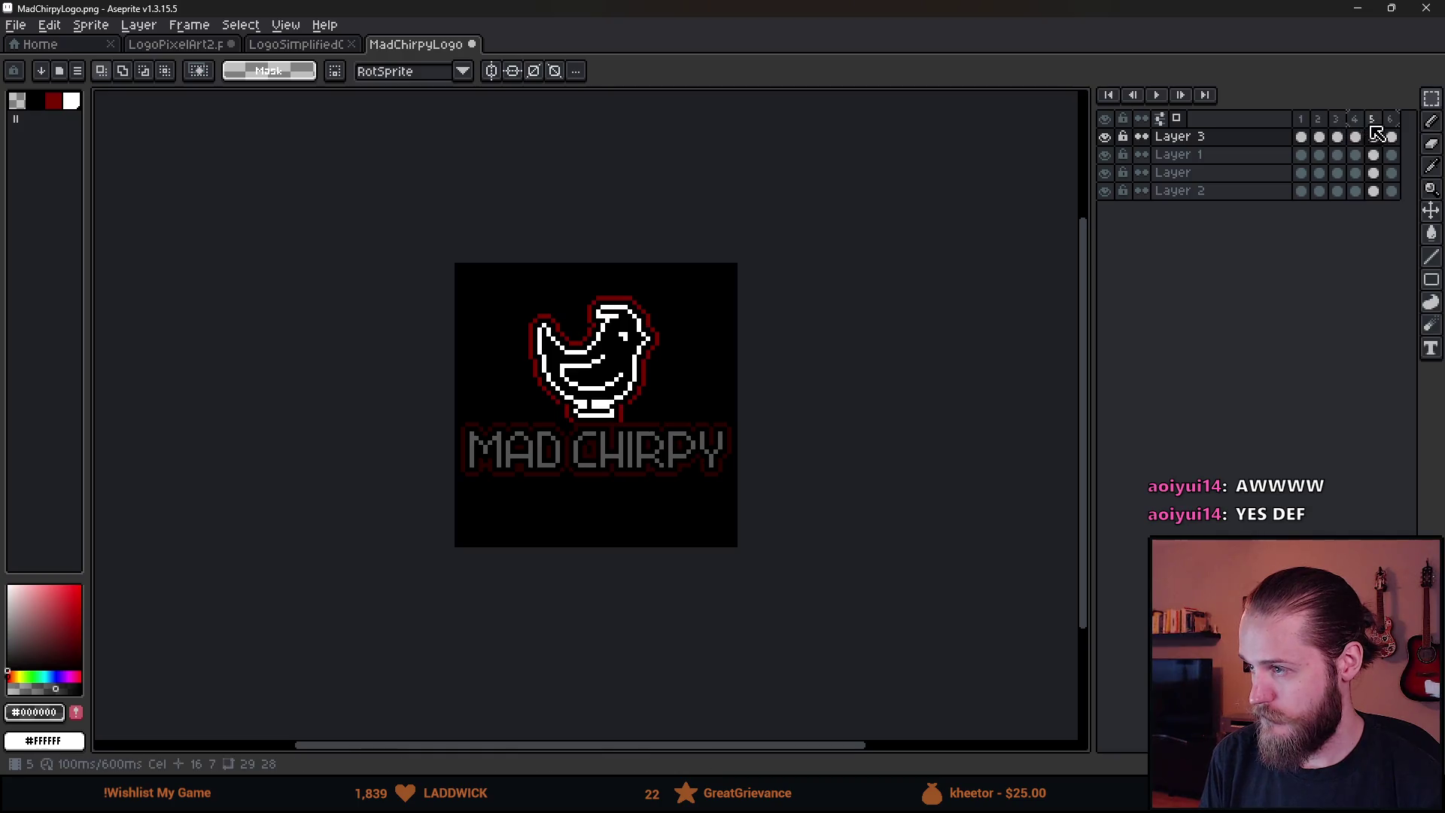
left_click(1374, 137)
key("alt+n")
key("Return")
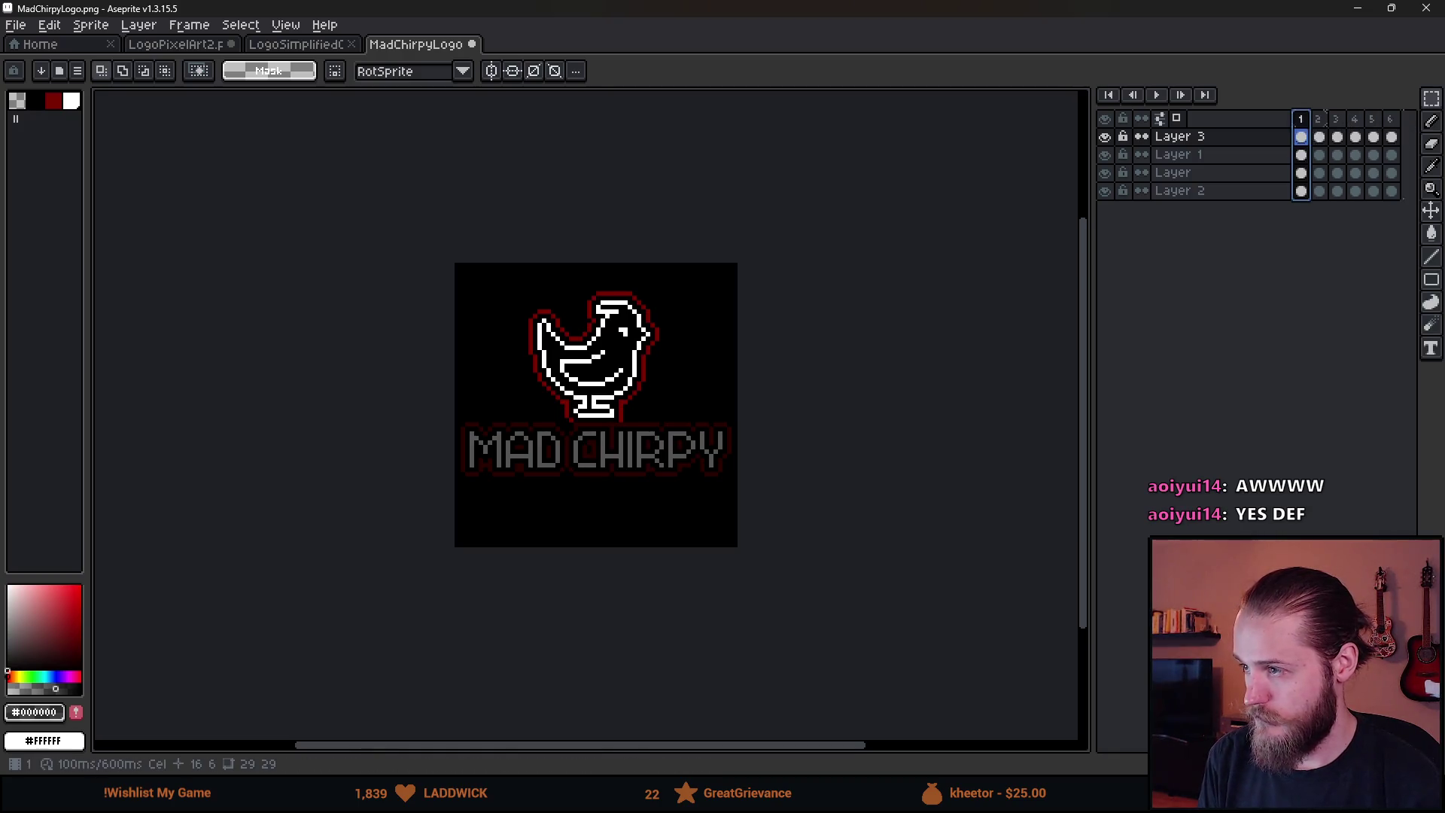
left_click(1303, 120)
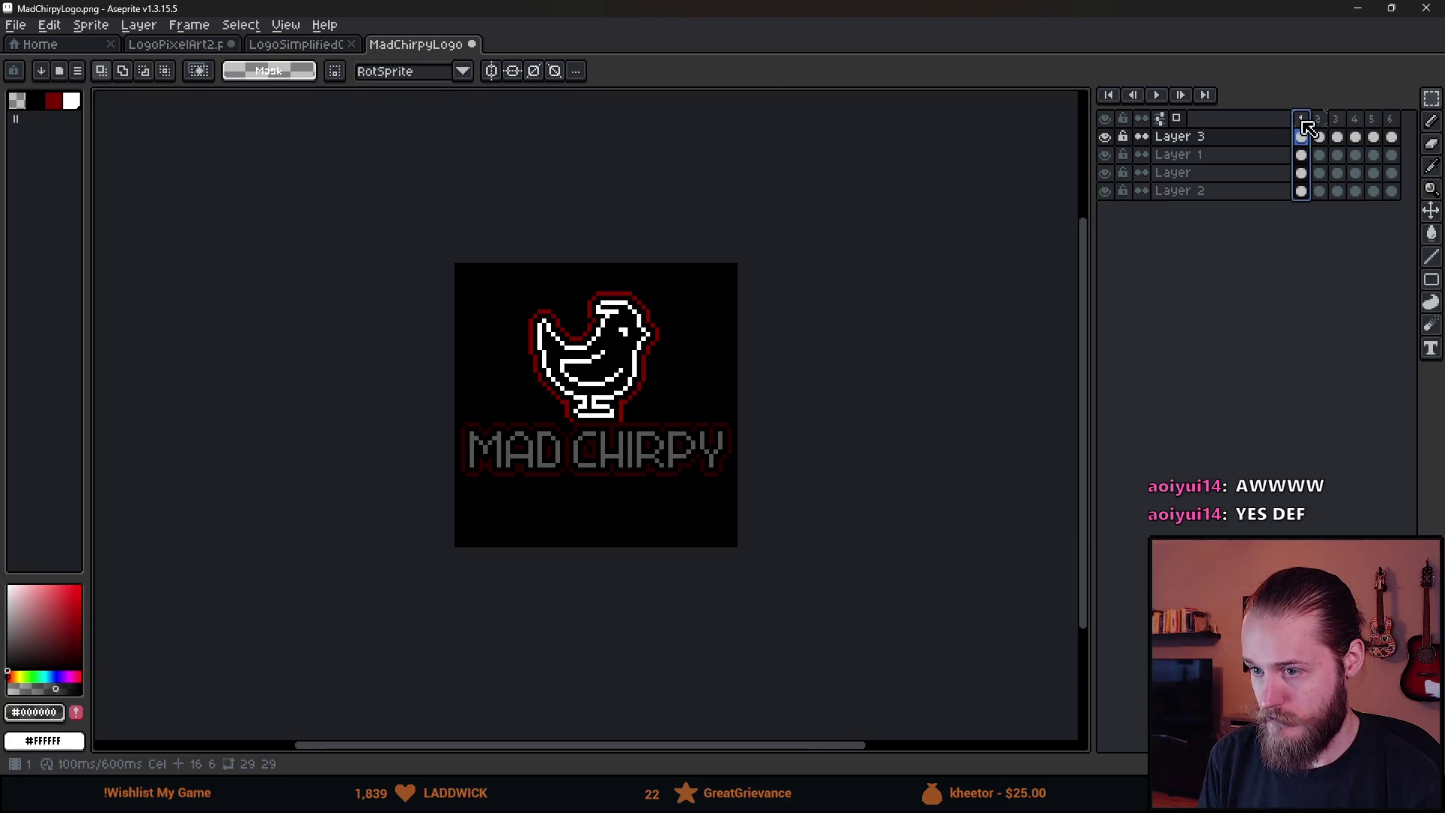
scroll(603, 452, "up", 1)
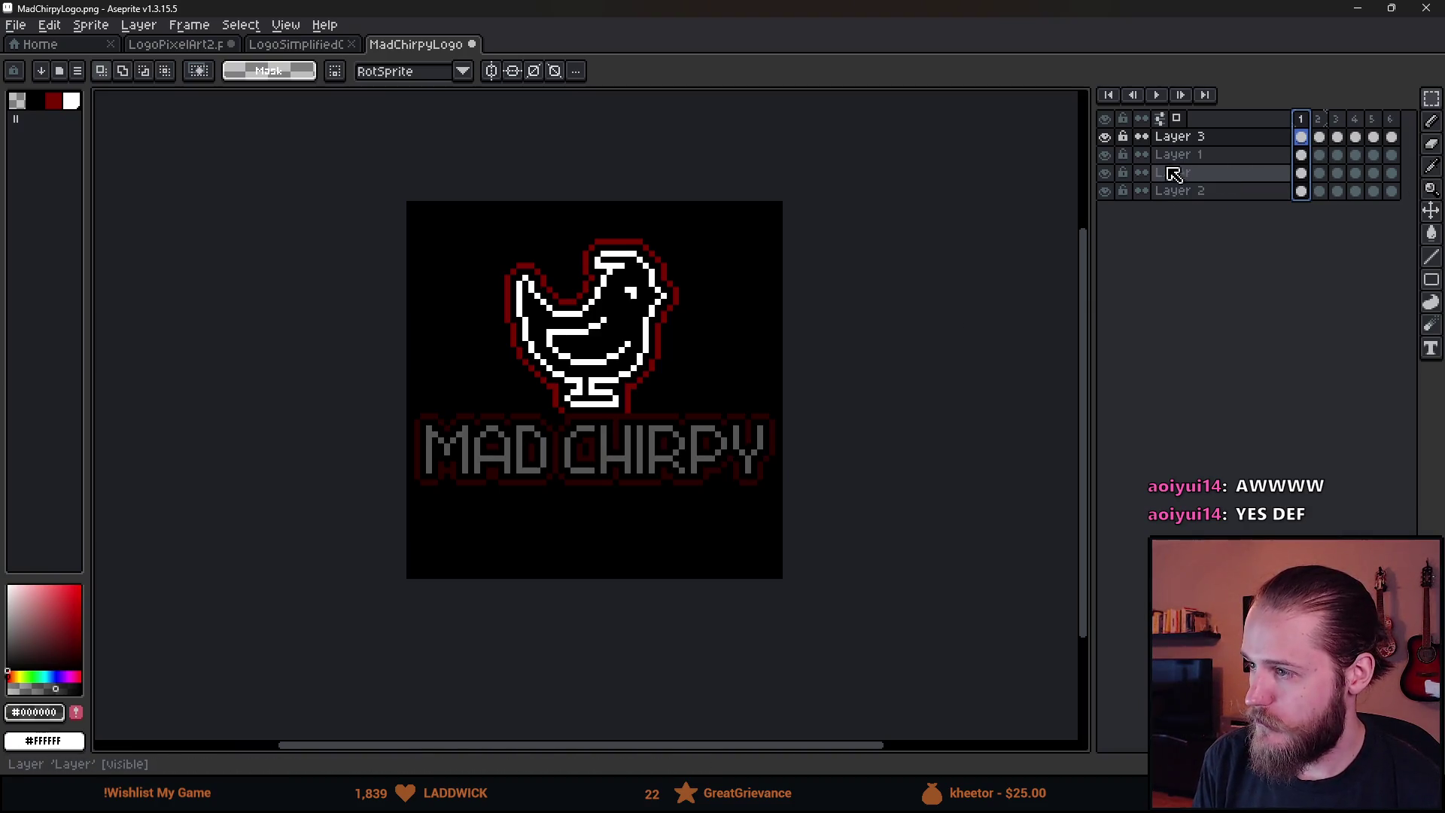
Make Layer 1 the active layer and switch to the Rectangular Marquee tool
left_click(1310, 146)
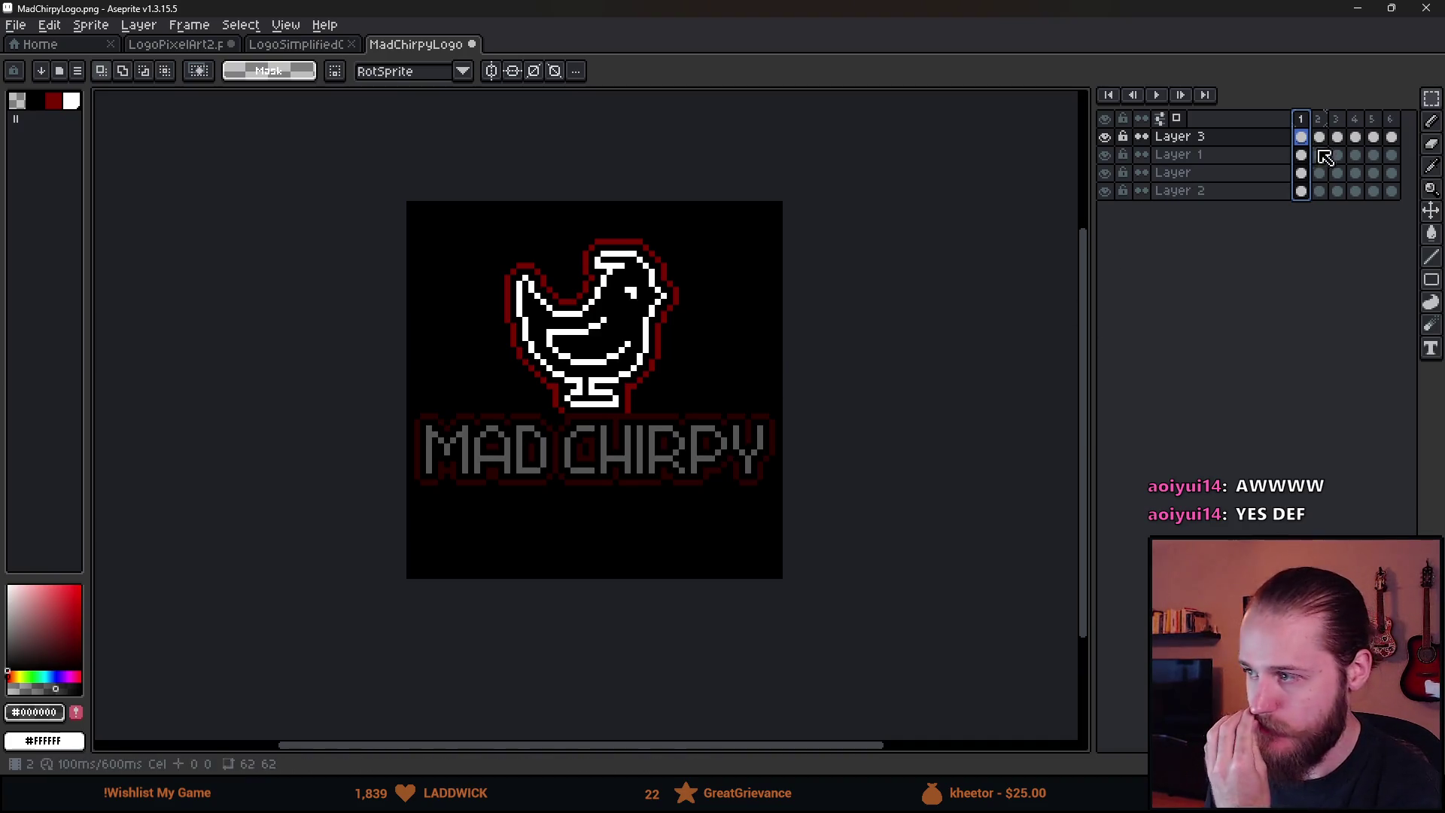
left_click(1104, 155)
left_click(1105, 155)
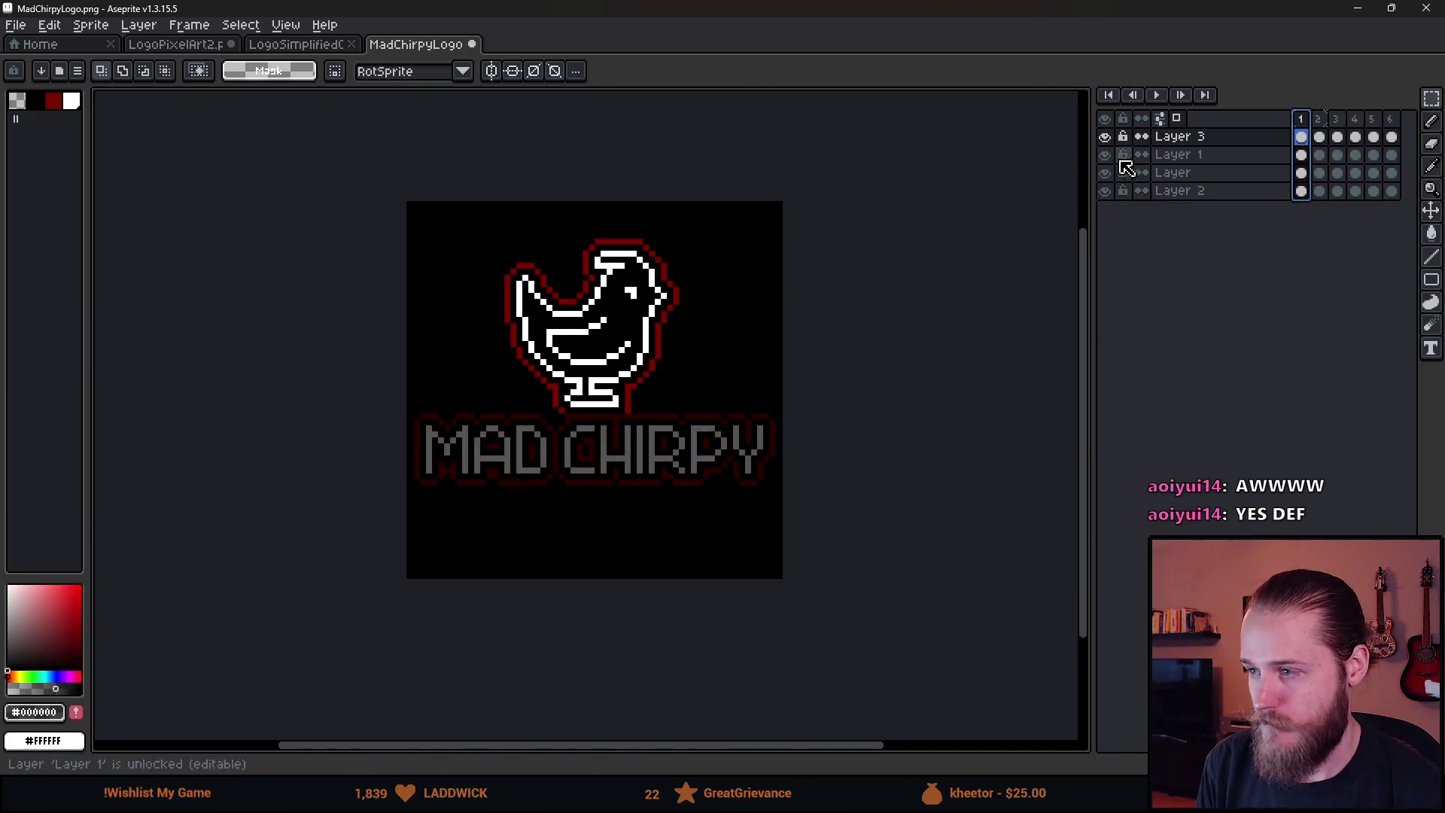
left_click(1302, 155)
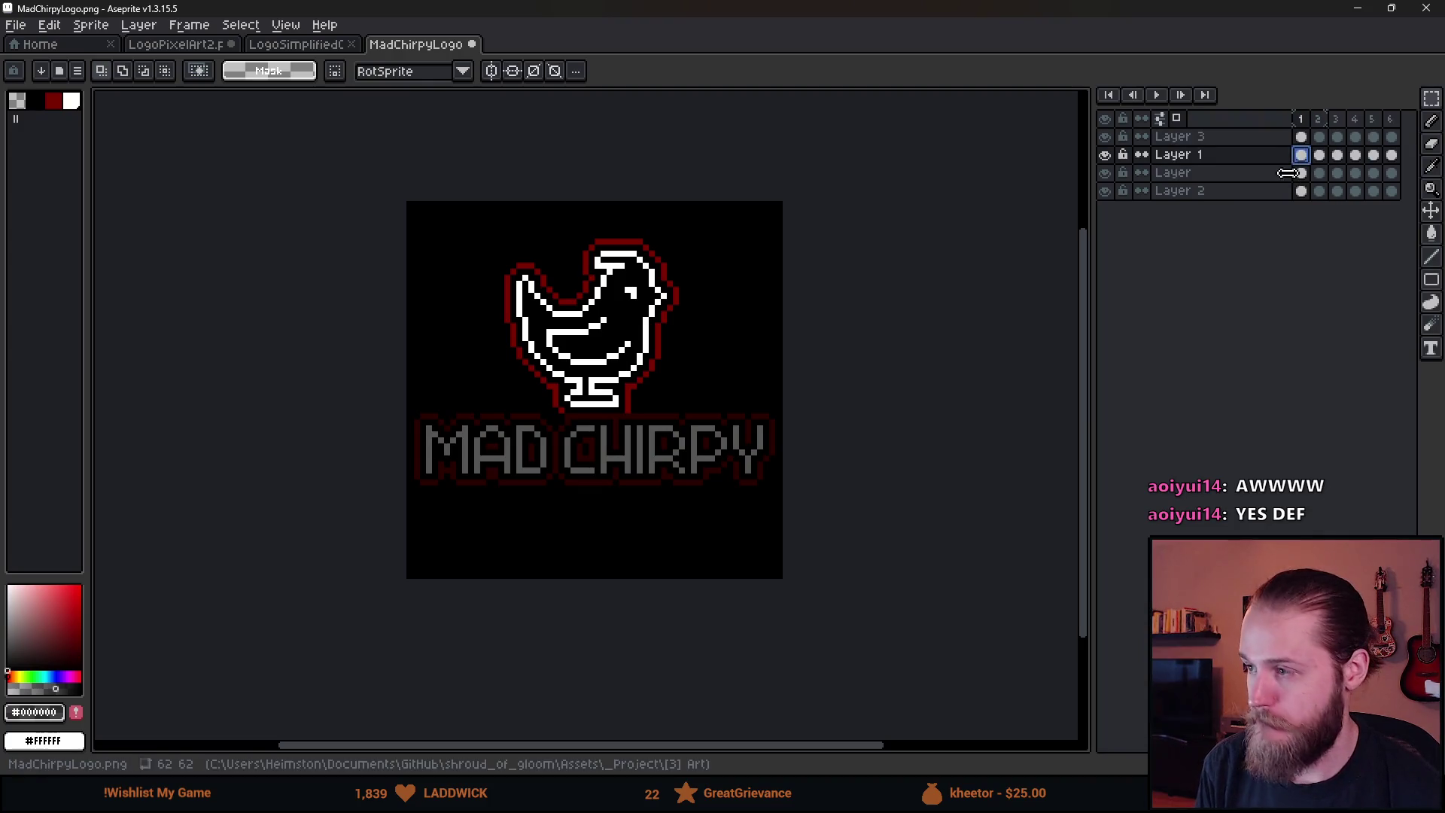
key("m")
Erase the dimming on frames 2–4 so M, then MAD, then MAD CH show bright
left_click(1320, 155)
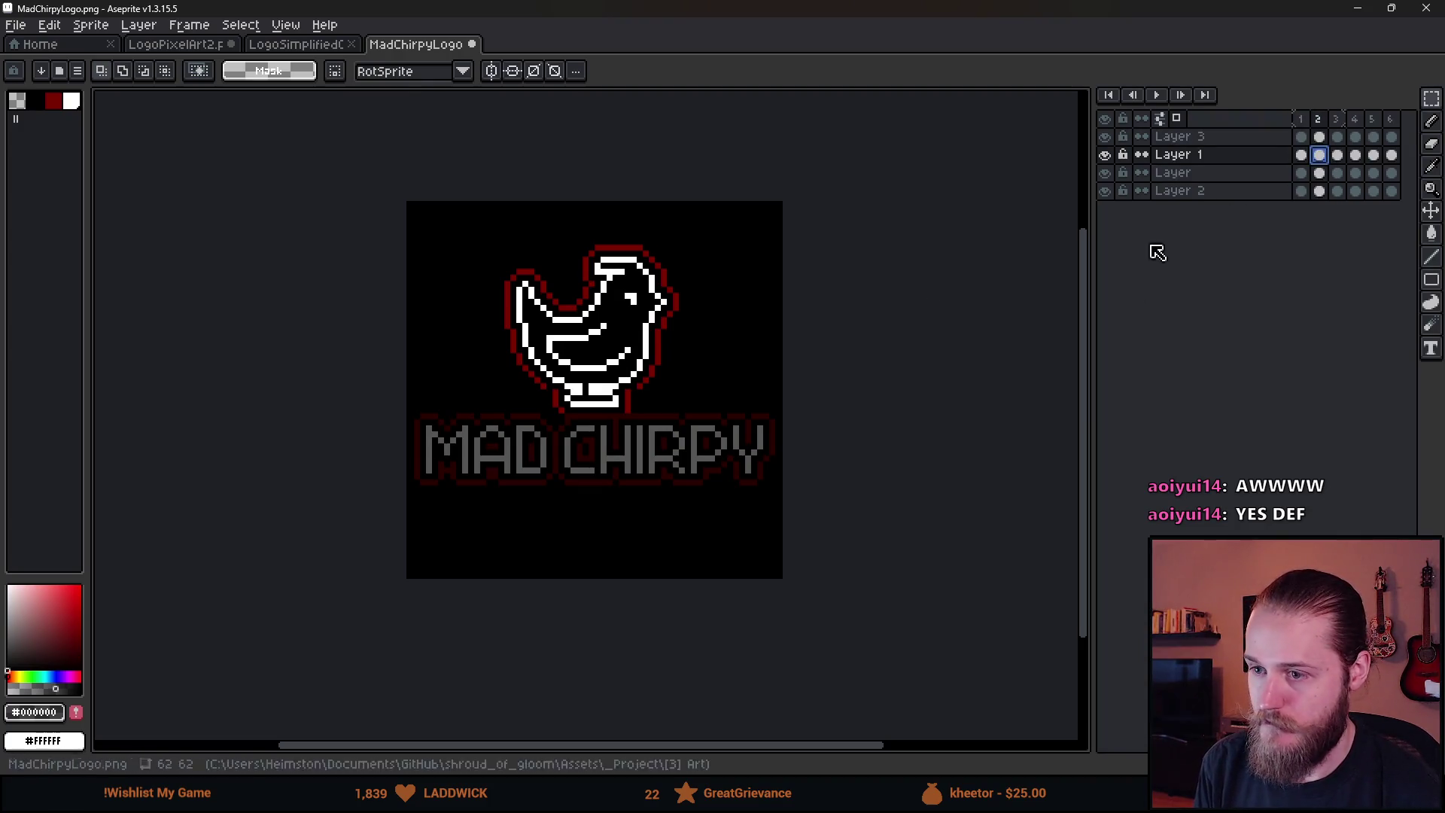
left_click_drag(339, 168, 471, 697)
key("Delete")
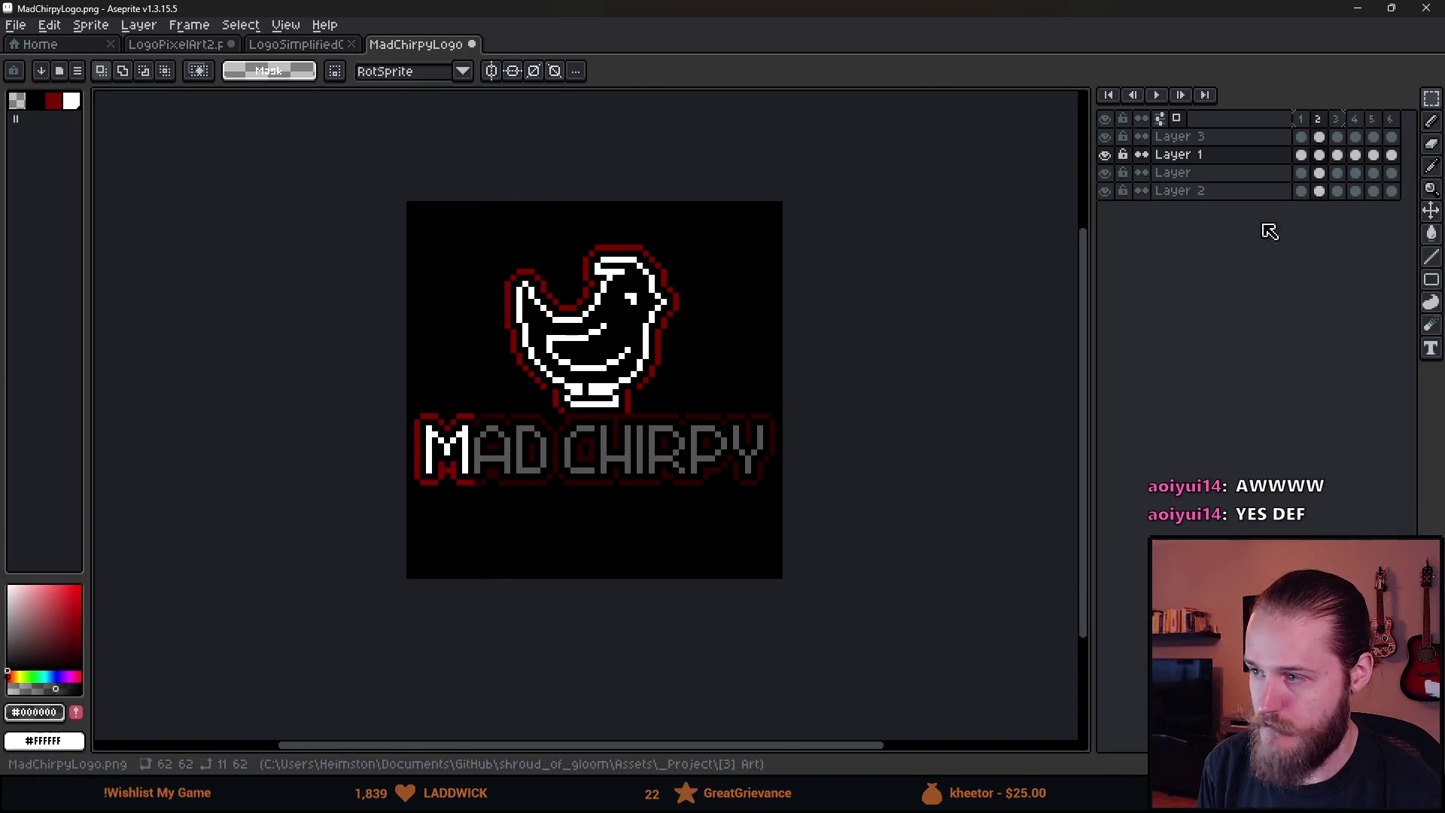
left_click(1338, 155)
left_click_drag(339, 170, 554, 676)
key("Delete")
left_click(1356, 155)
left_click(1356, 155)
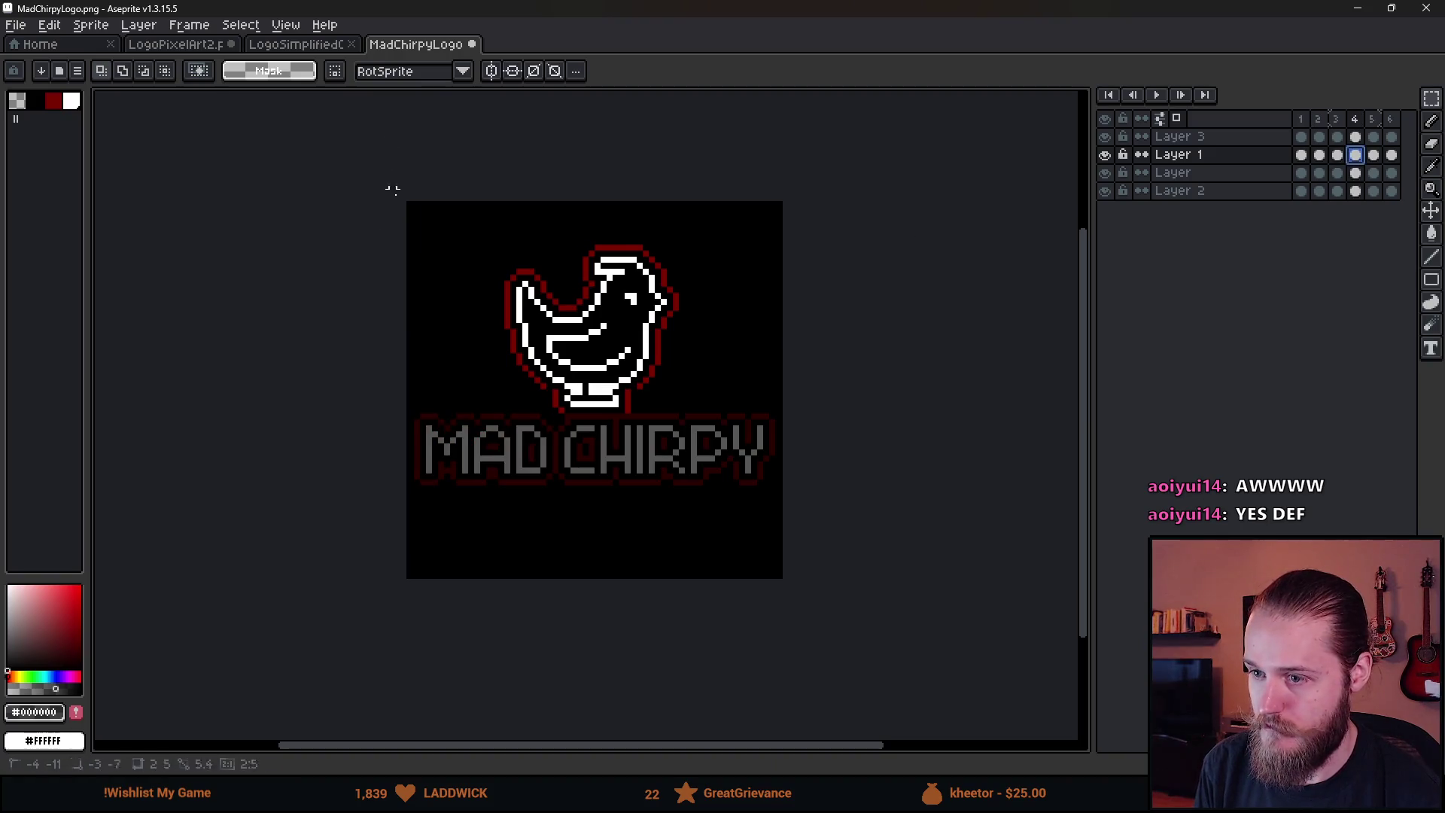
mouse_move(390, 187)
left_mouse_down()
mouse_move(633, 736)
mouse_move(639, 724)
left_mouse_up()
key("Delete")
Brighten MAD CHIR in frame 5 and the full title in frame 6, then play from frame 1
left_click(1374, 156)
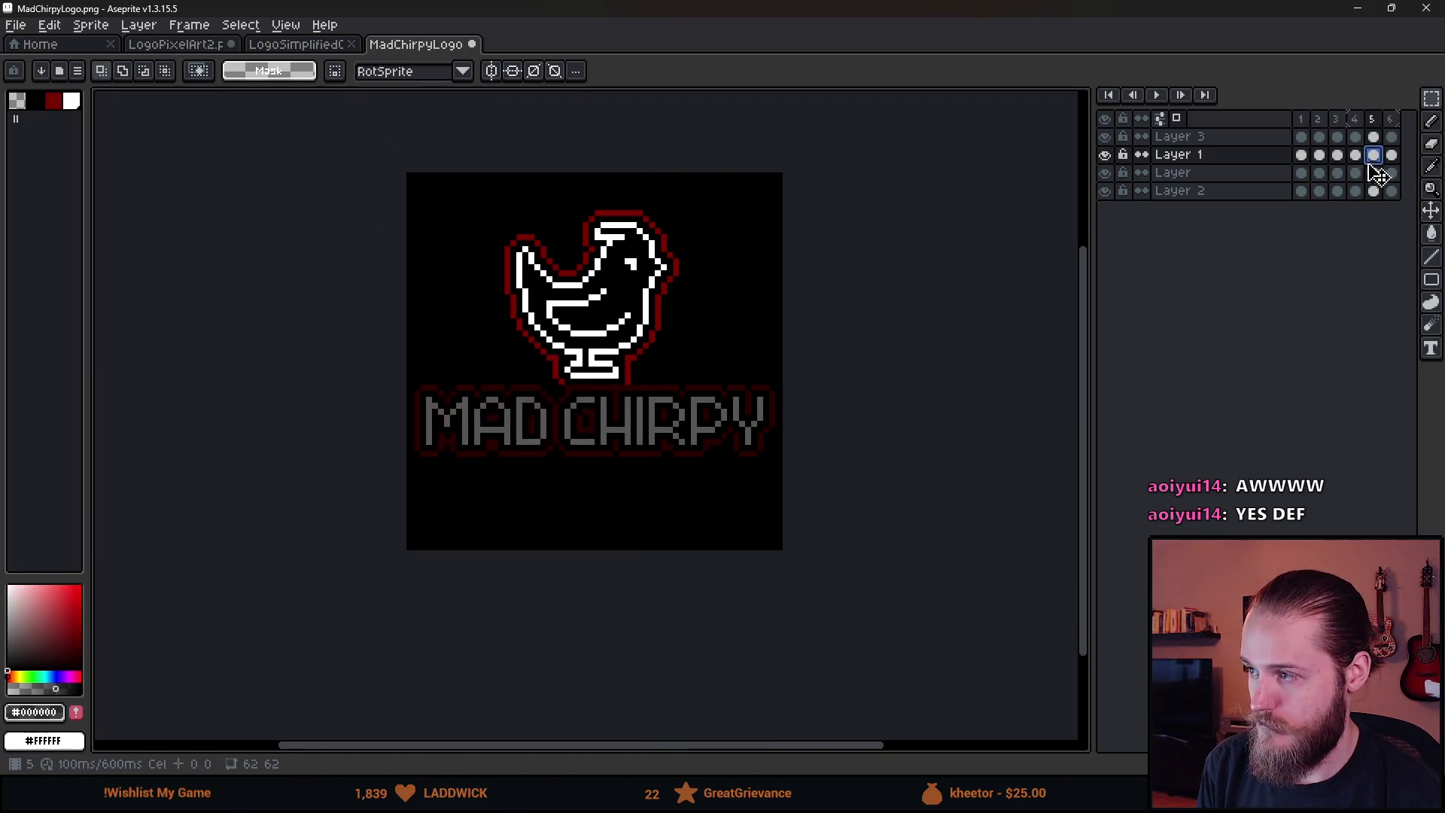
left_click_drag(351, 153, 685, 632)
key("Delete")
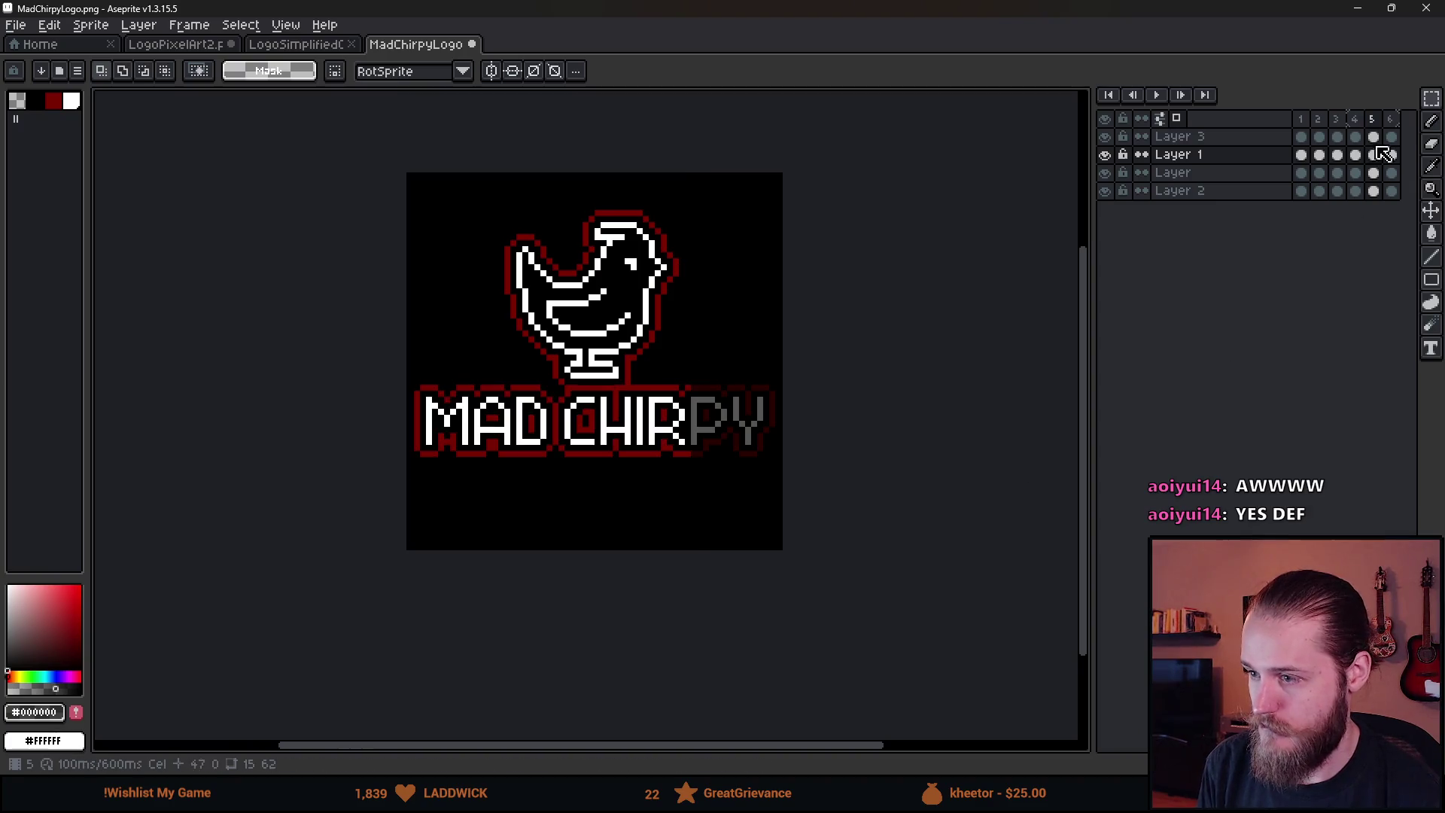
left_click(1391, 155)
left_click(1393, 156)
mouse_move(374, 97)
left_mouse_down()
mouse_move(710, 700)
mouse_move(771, 710)
left_mouse_up()
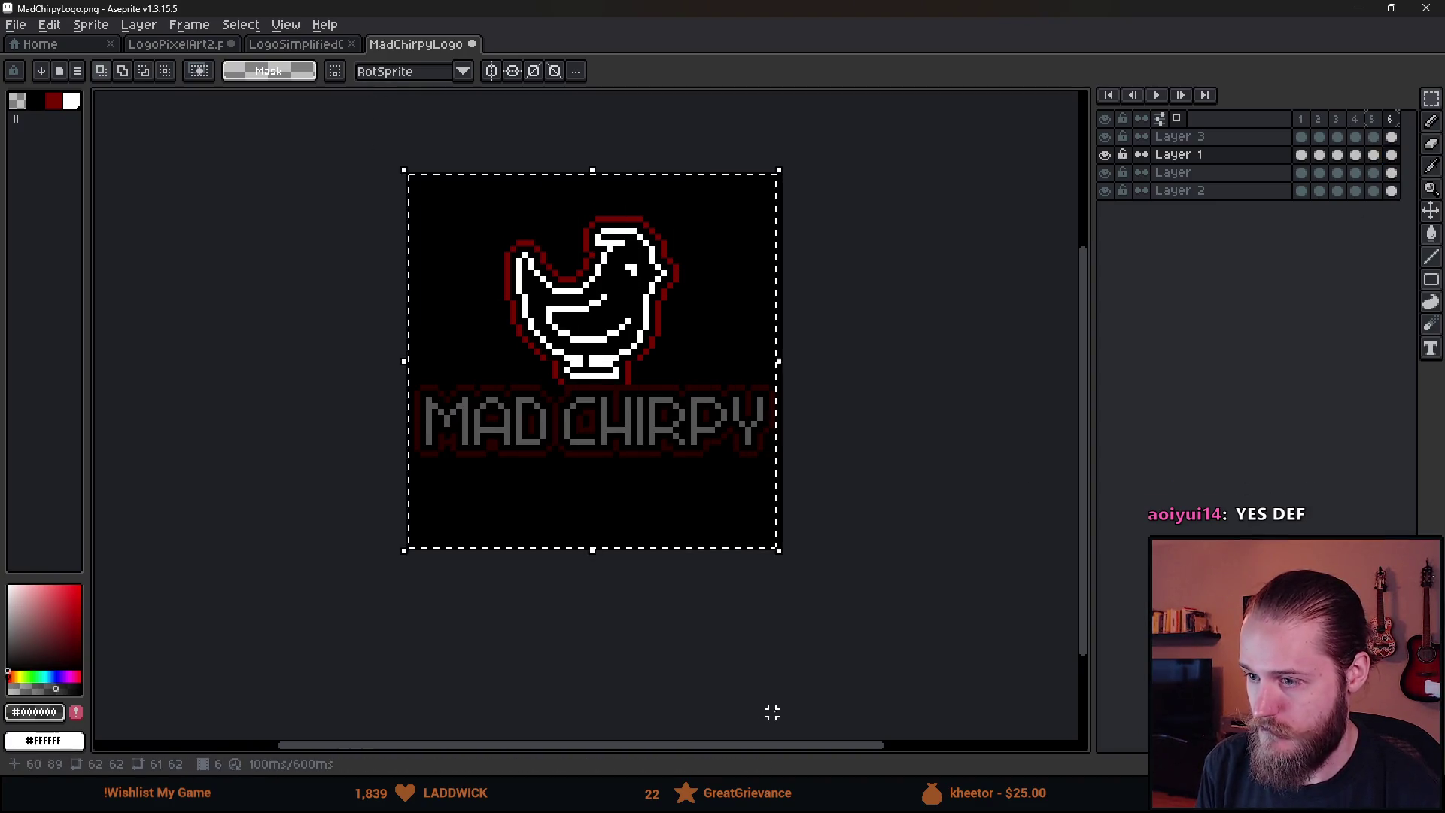
key("Delete")
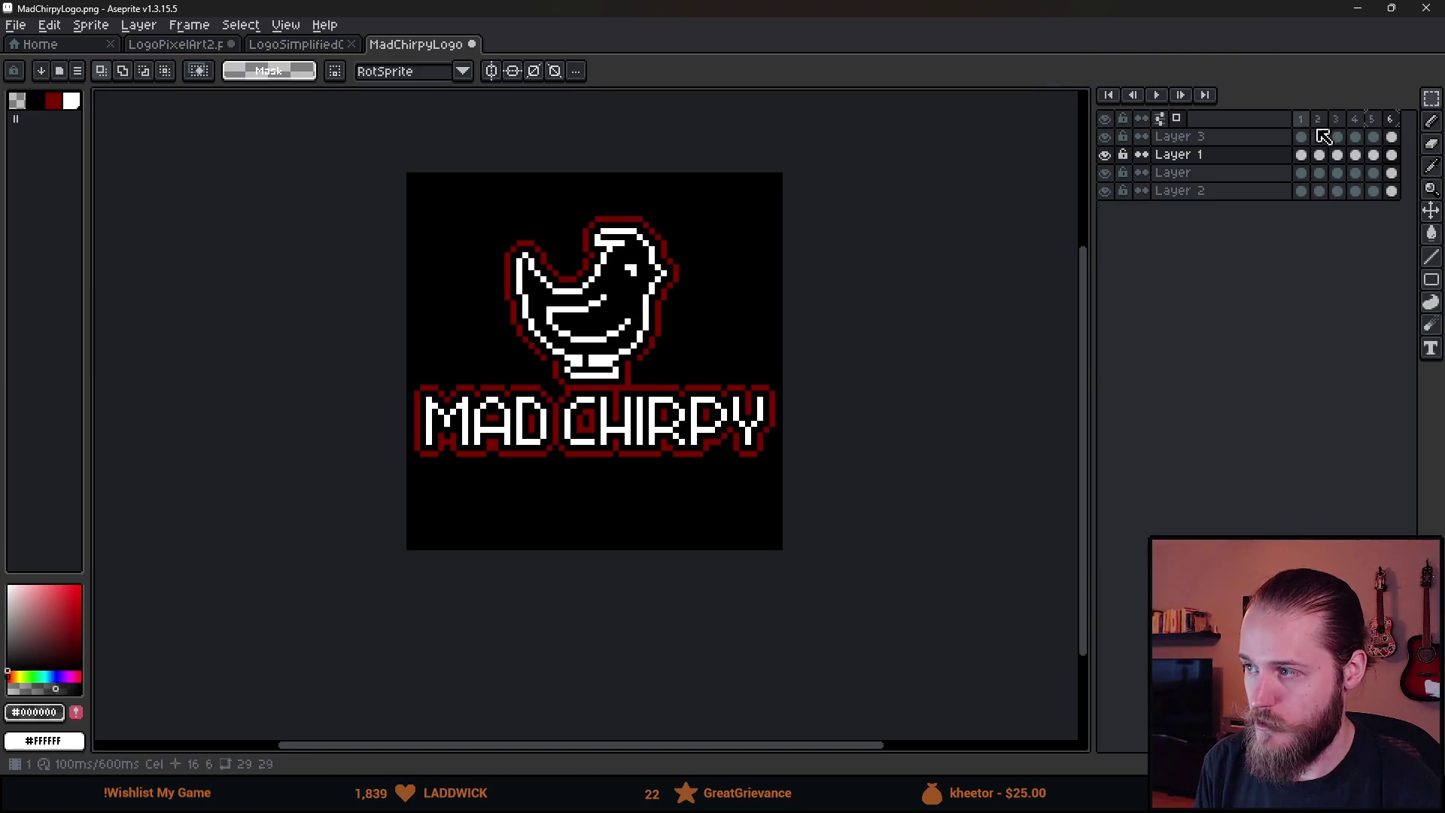
left_click(1301, 119)
left_click(1156, 94)
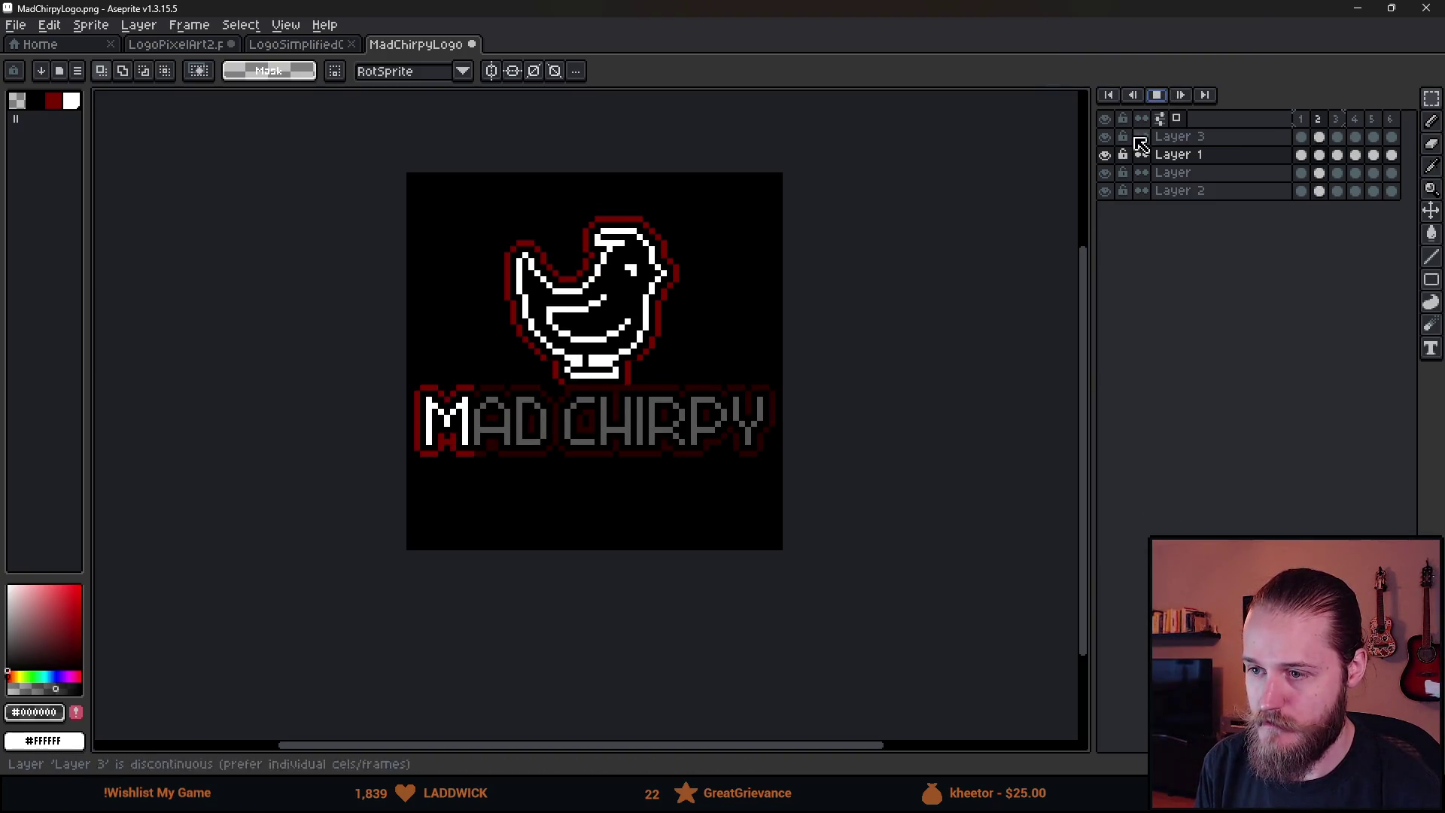
scroll(941, 339, "down", 1)
Watch the text reveal play, then drag the Aseprite window to the right edge, uncovering Unity
left_click_drag(942, 339, 864, 403)
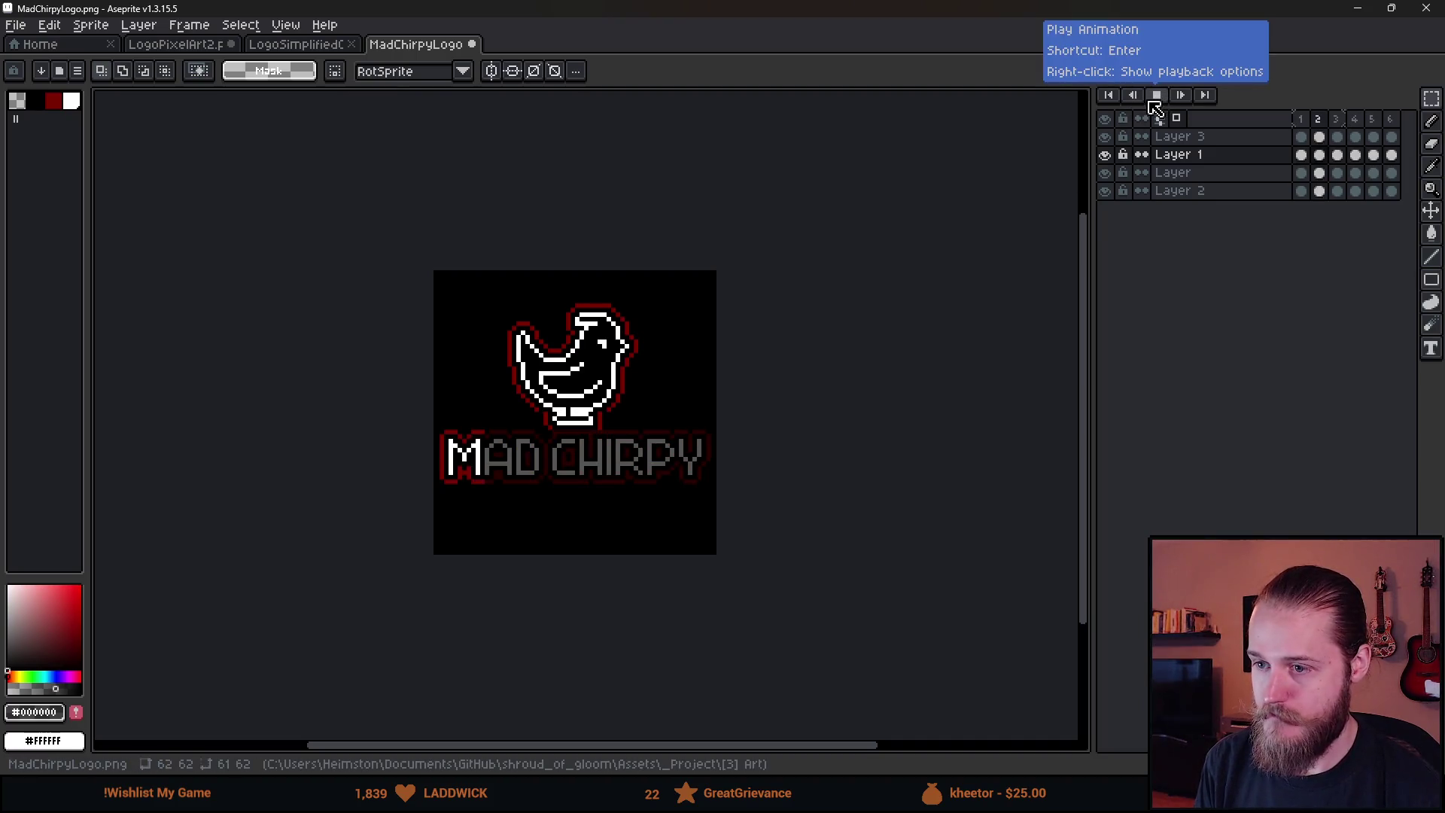
scroll(558, 410, "up", 2)
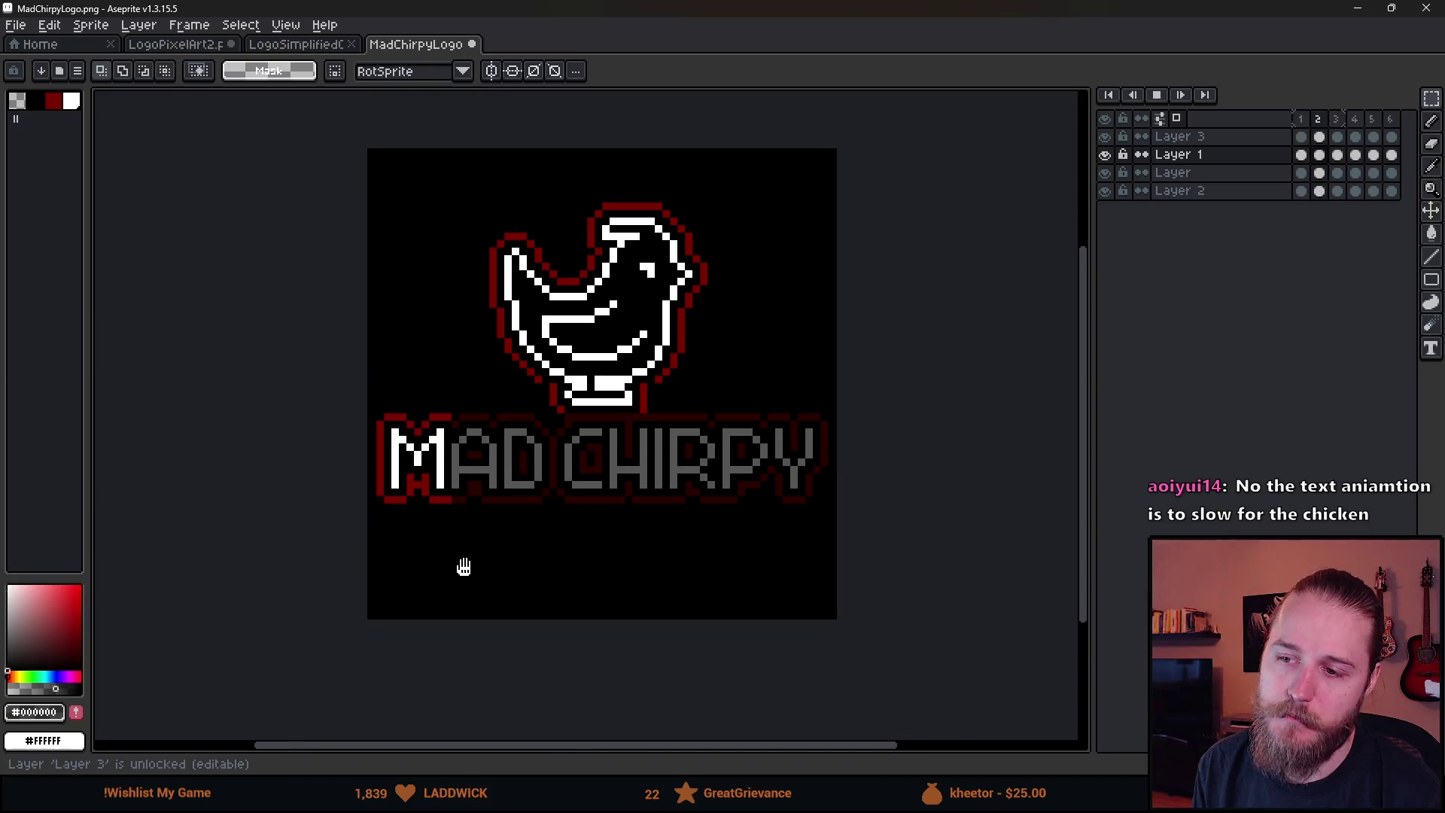
scroll(463, 569, "down", 1)
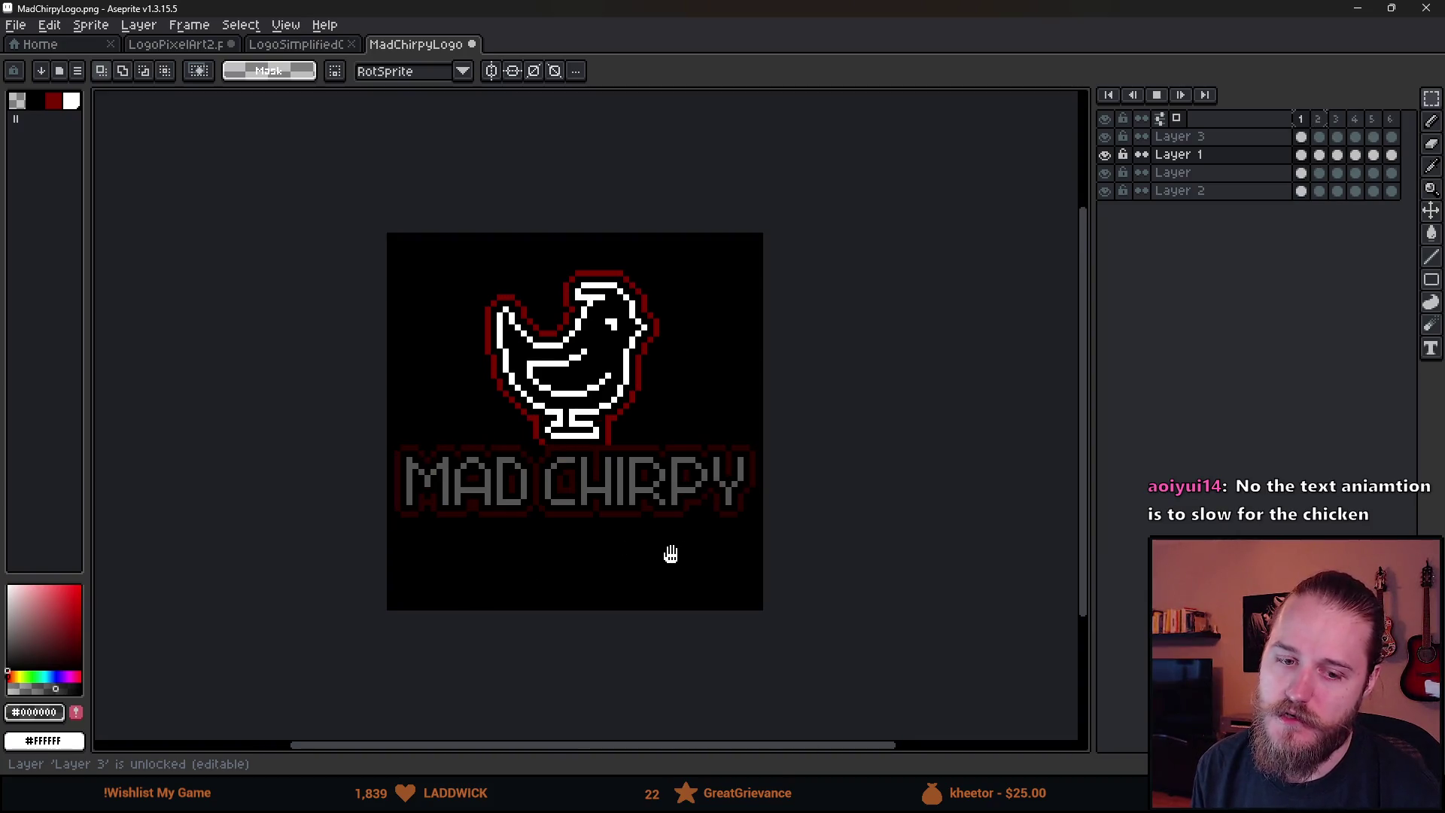
scroll(600, 545, "up", 1)
mouse_move(339, 9)
left_mouse_down()
mouse_move(974, 235)
mouse_move(1444, 195)
left_mouse_up()
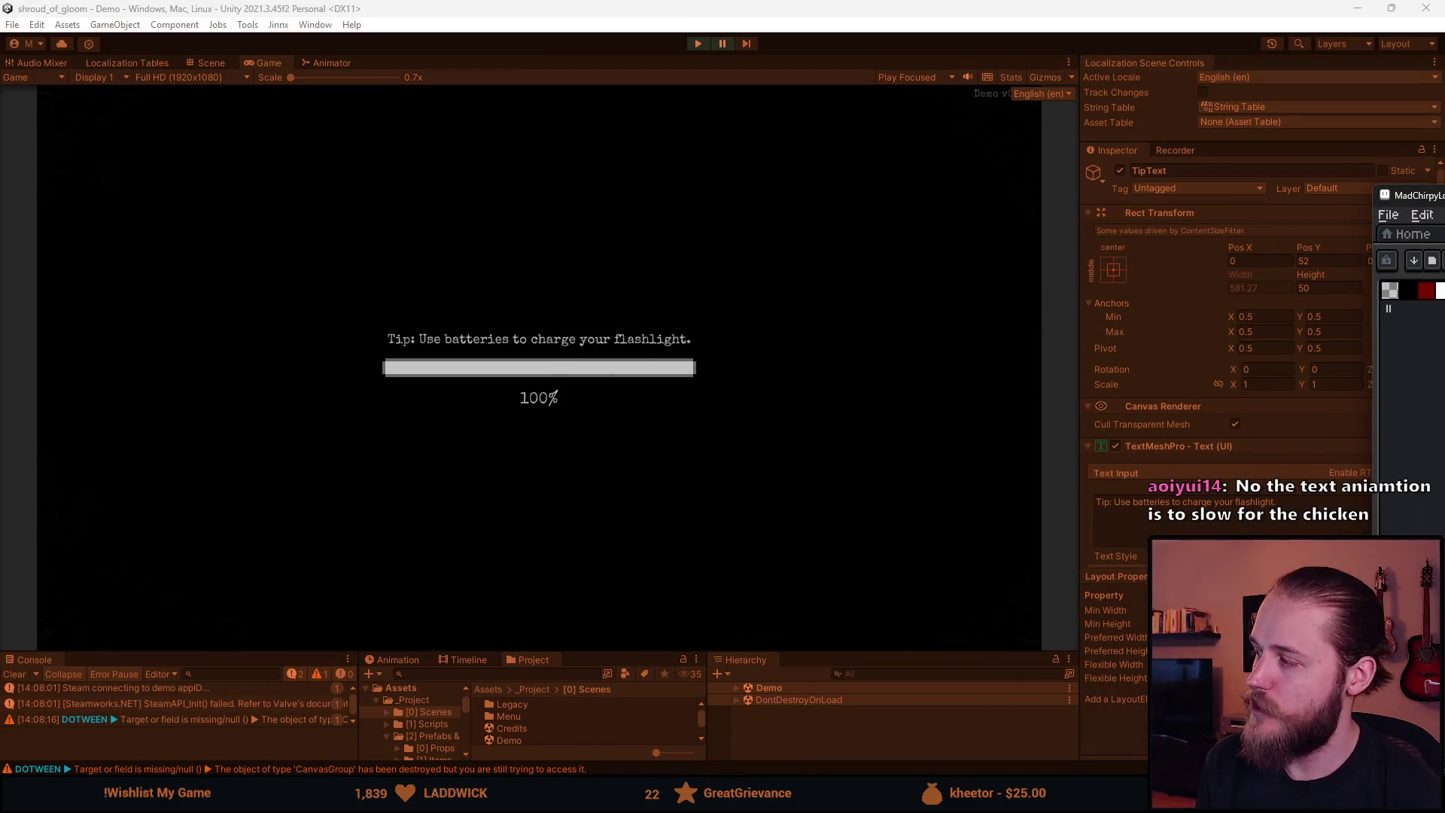
Drag the Aseprite window to the top screen edge to maximize it over Unity
mouse_move(1444, 195)
left_mouse_down()
mouse_move(707, 134)
mouse_move(708, 11)
left_mouse_up()
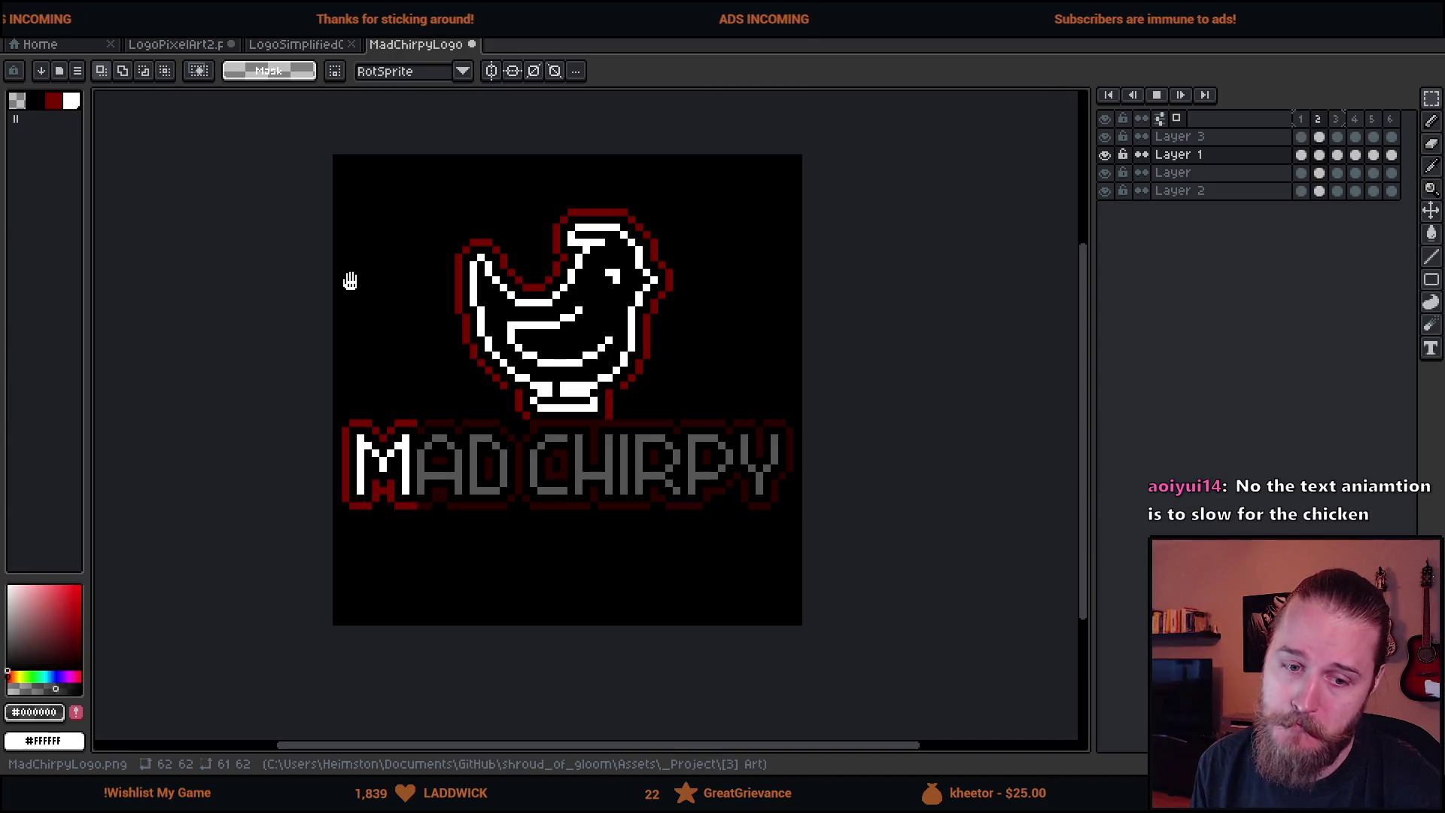
scroll(340, 286, "down", 1)
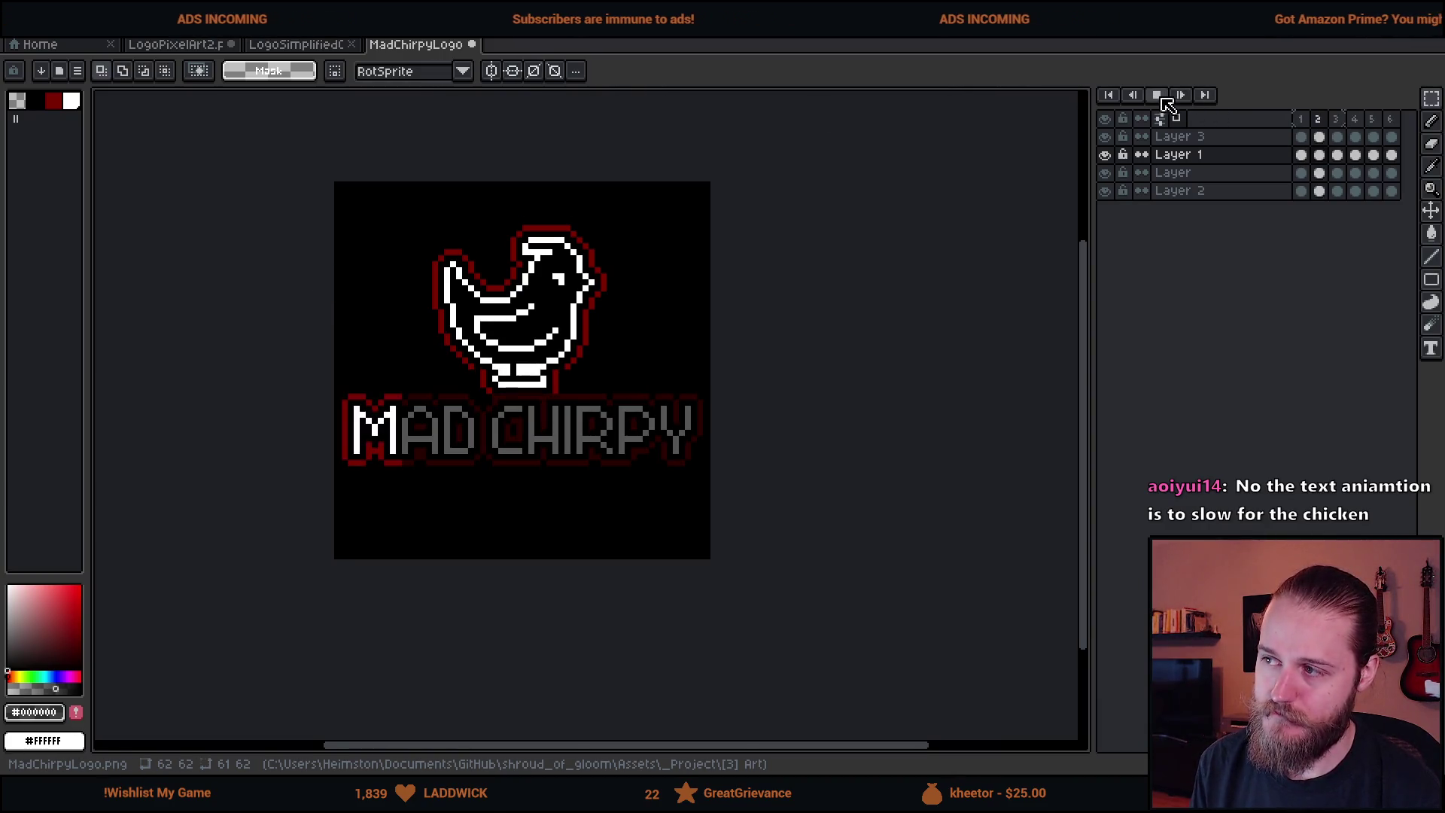
key("alt+Tab")
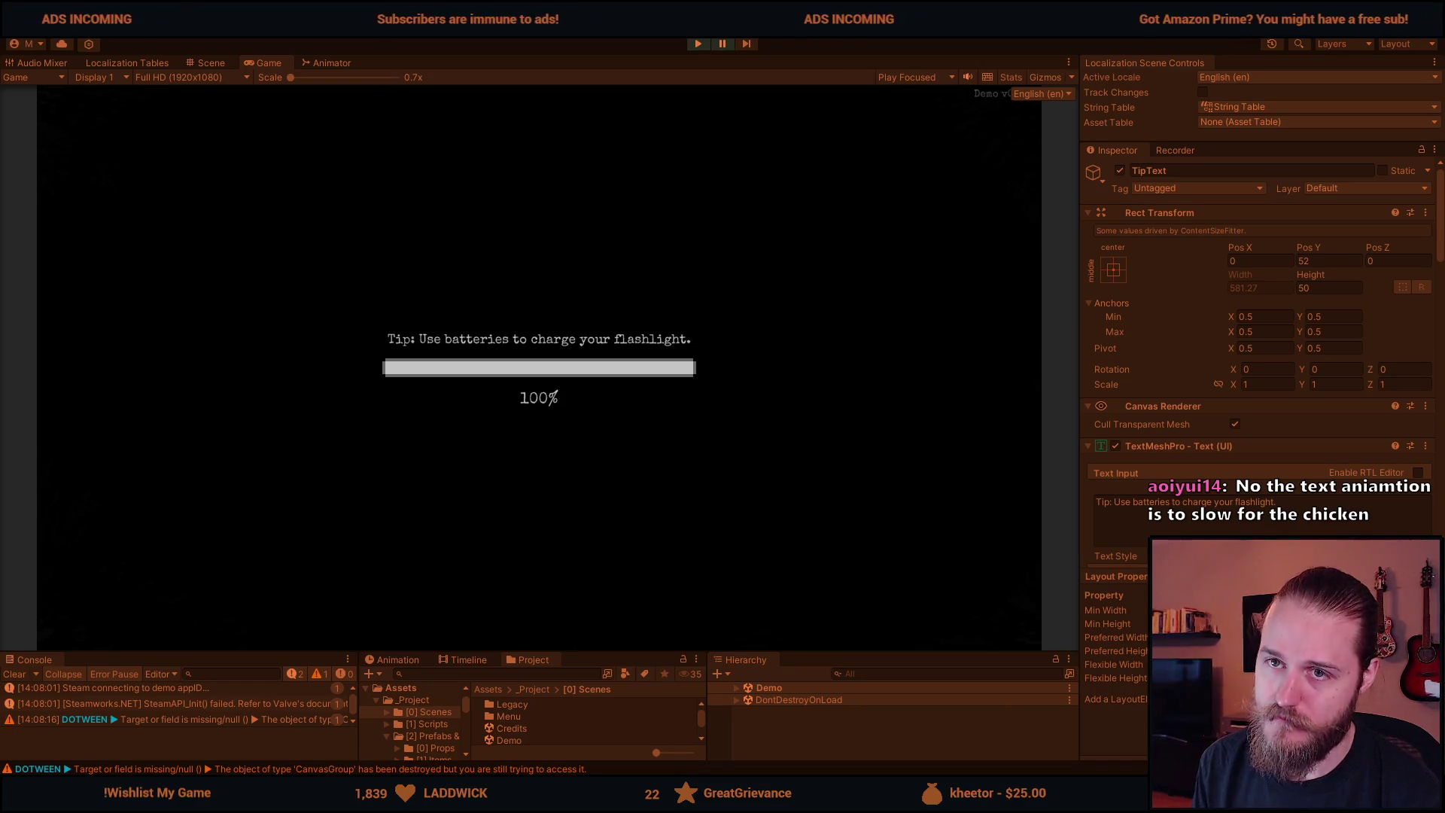
key("alt+Tab")
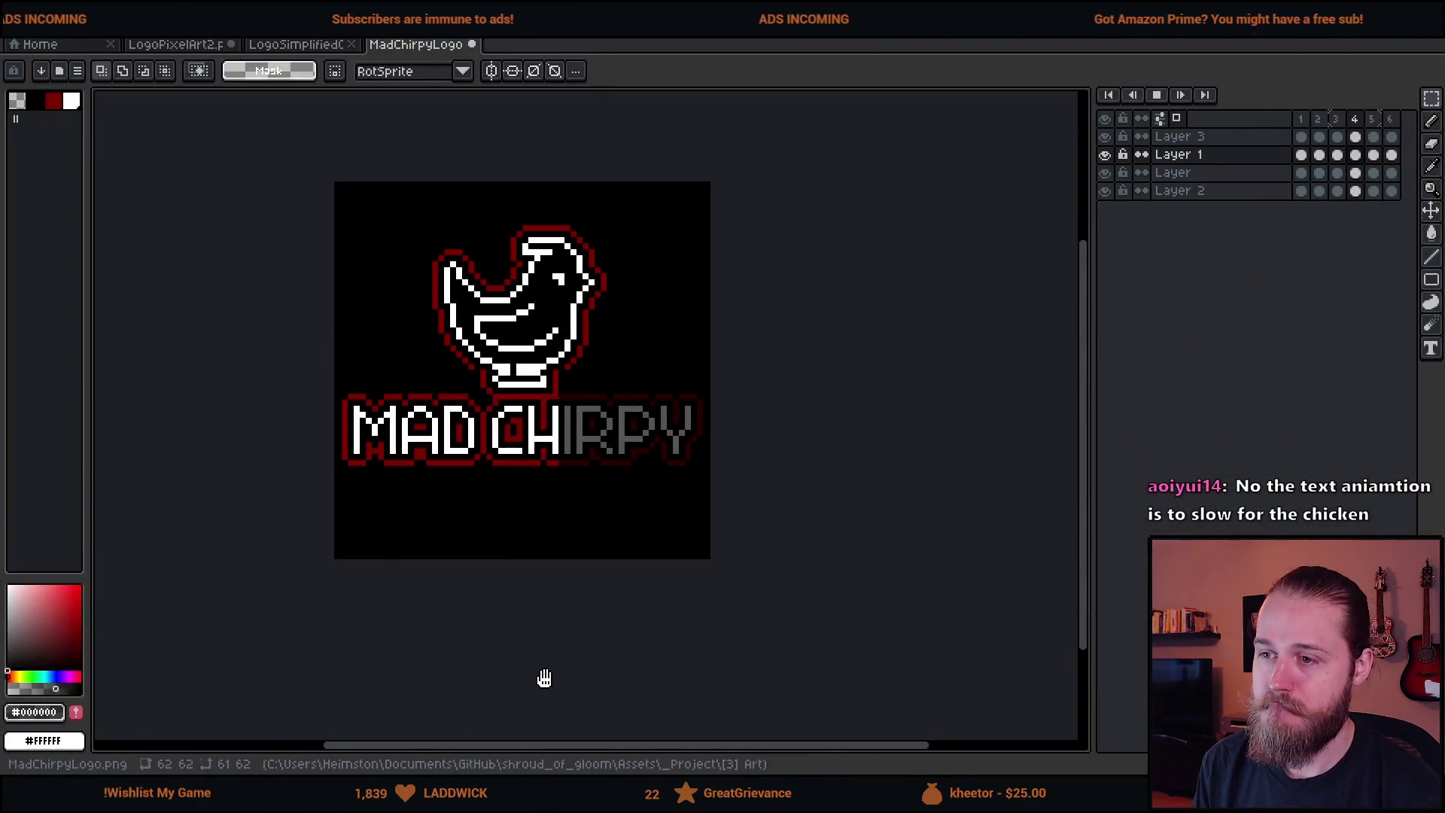
scroll(545, 678, "down", 3)
scroll(526, 648, "up", 3)
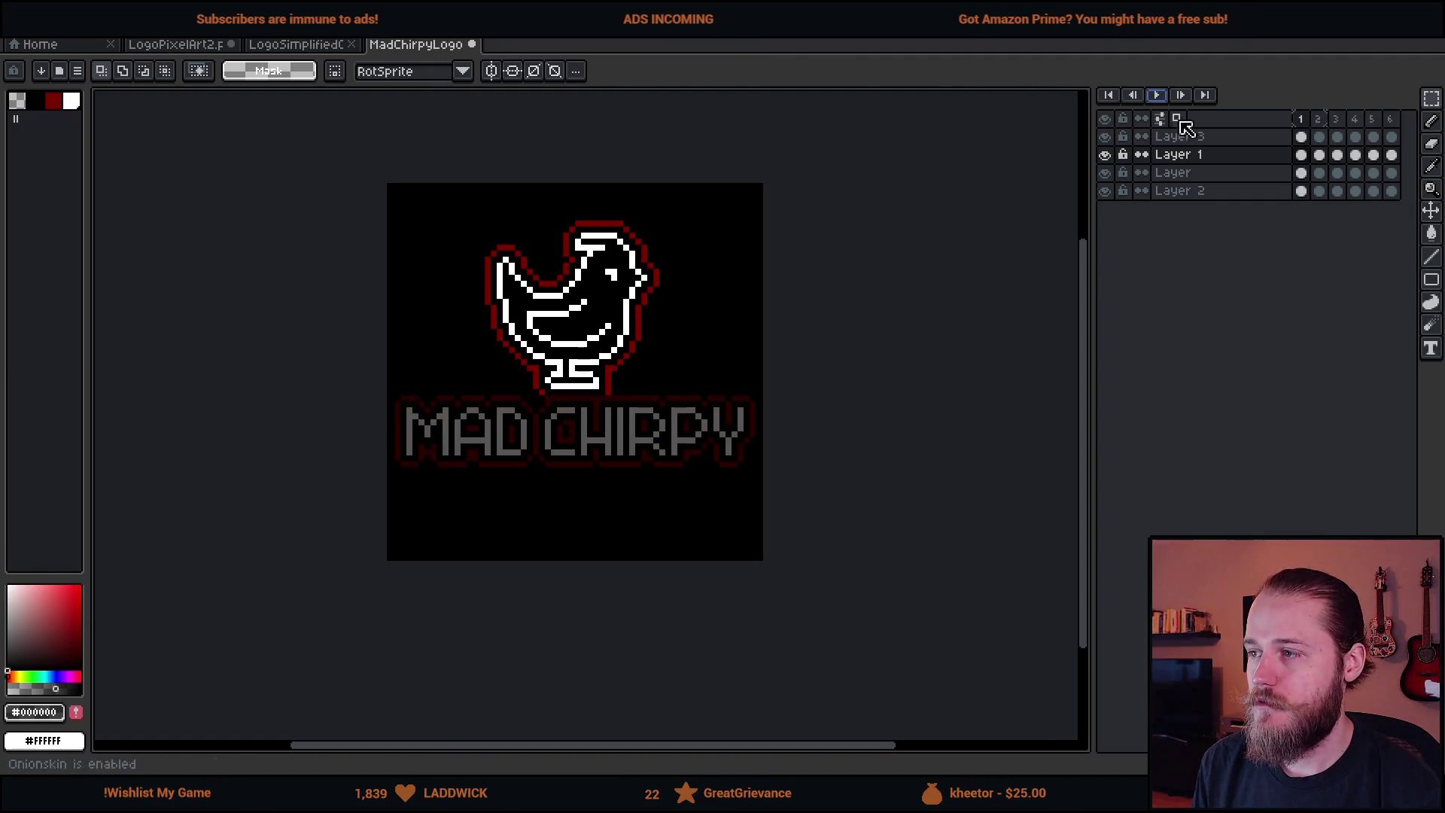
left_click(1194, 140)
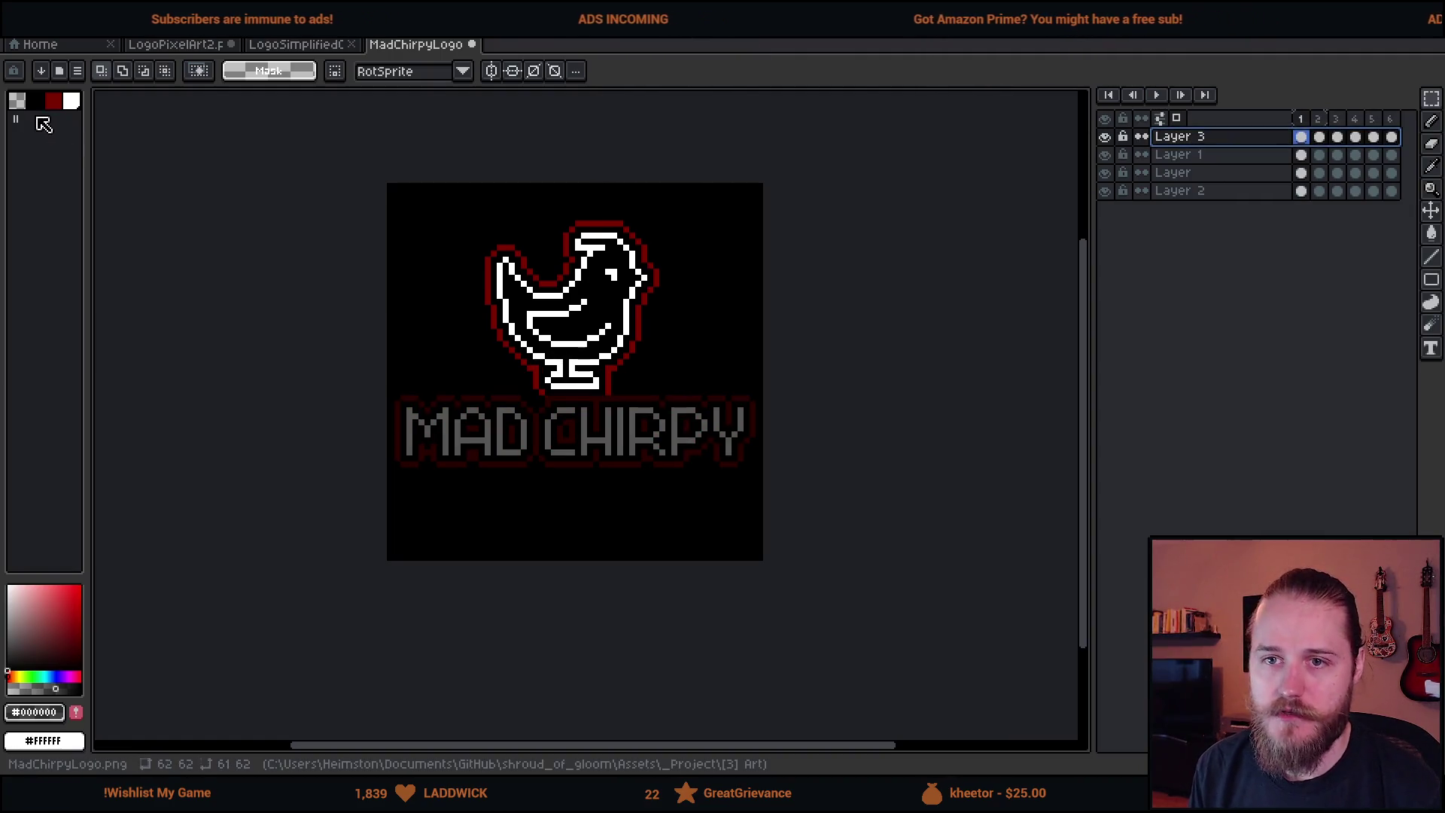
key("g")
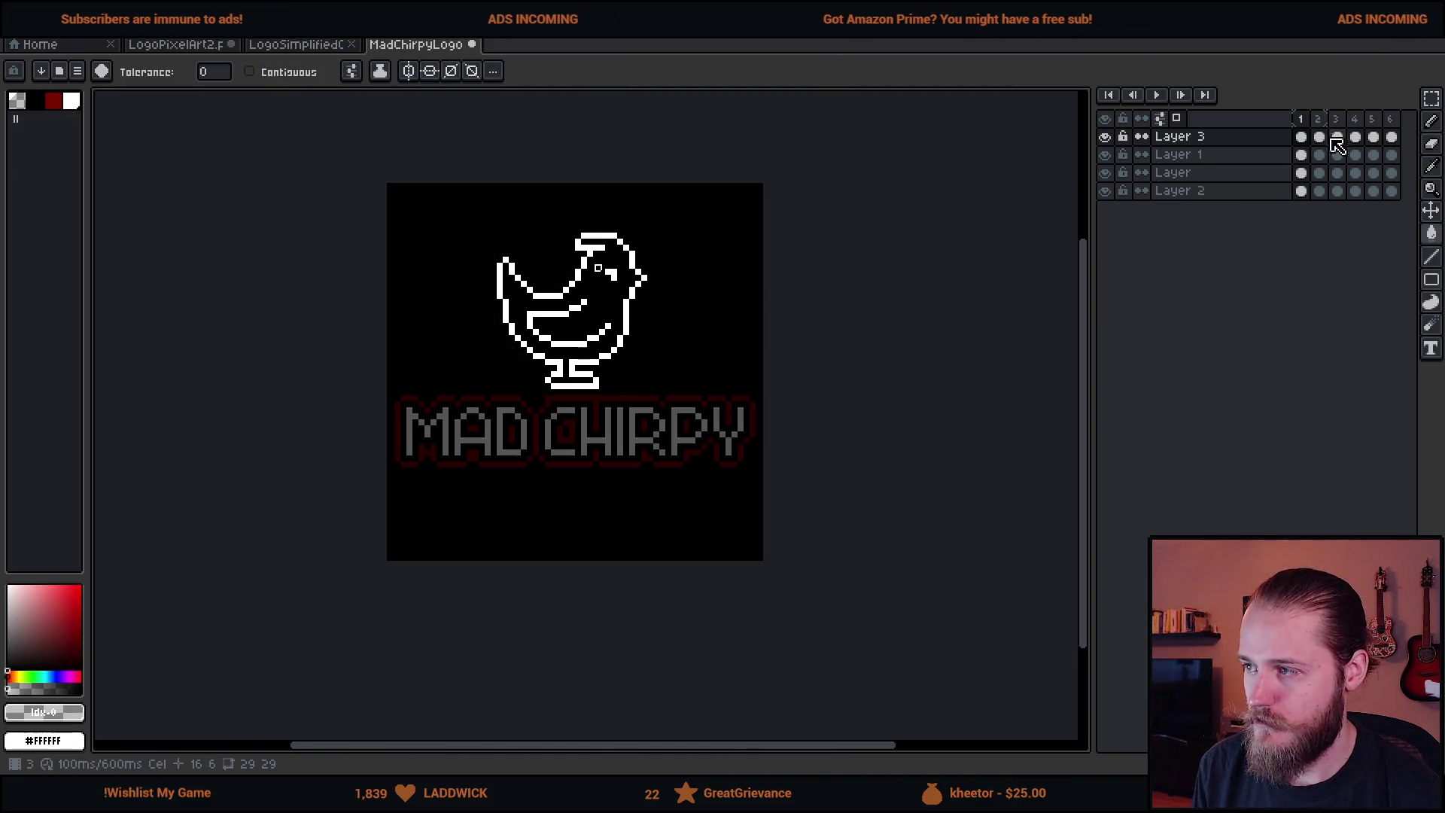
left_click(1319, 137)
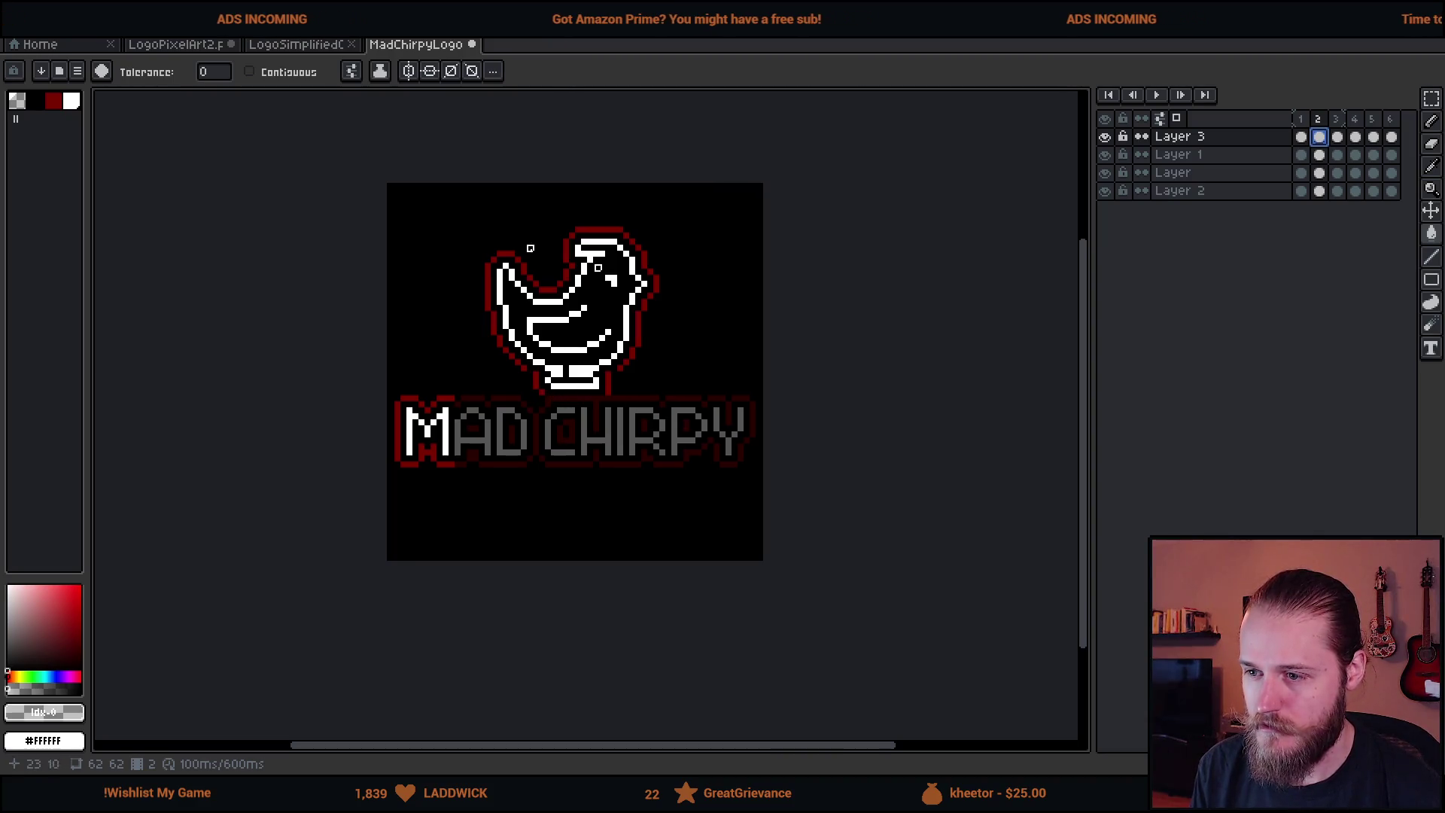
left_click(1190, 172)
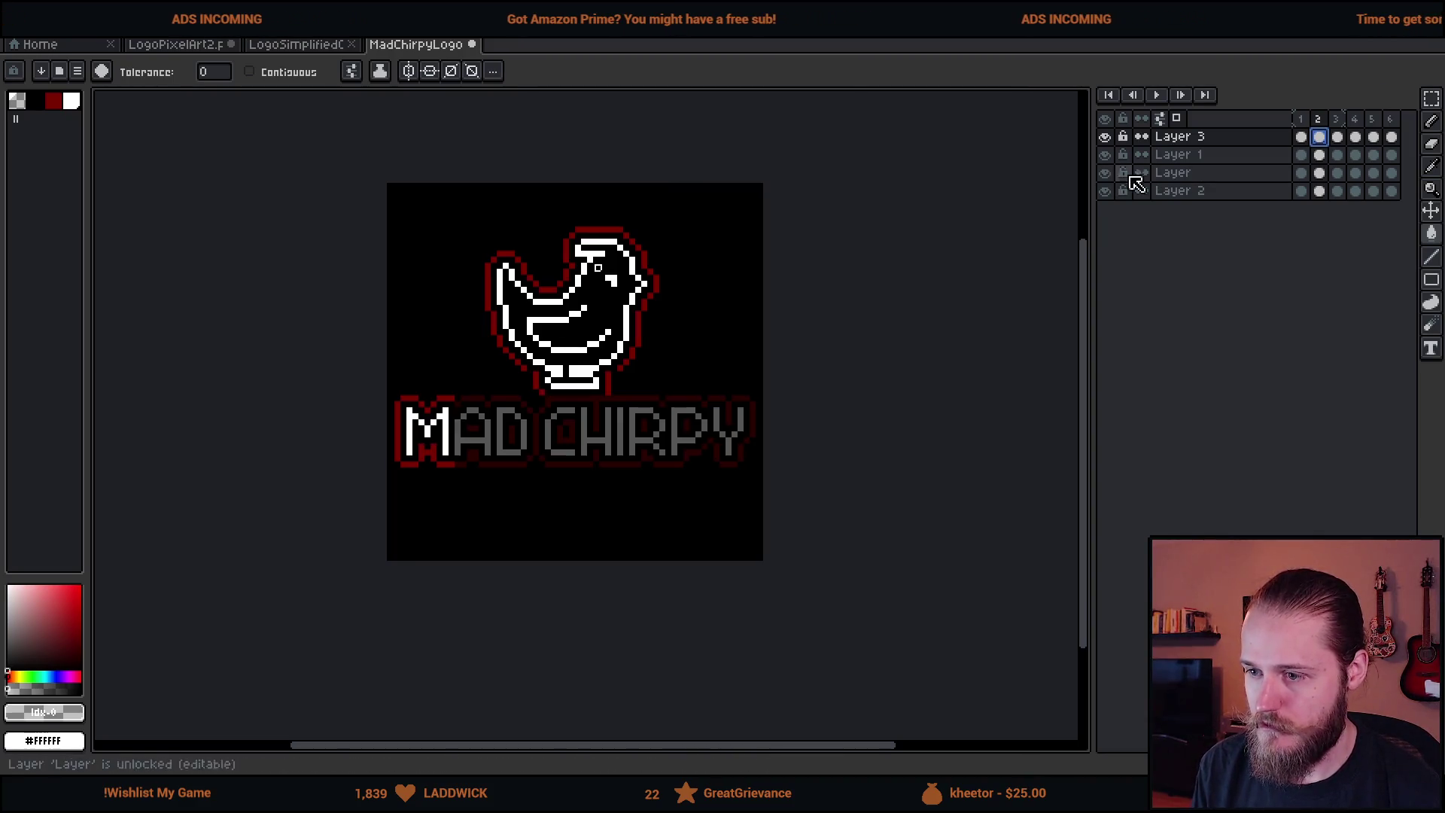
key("v")
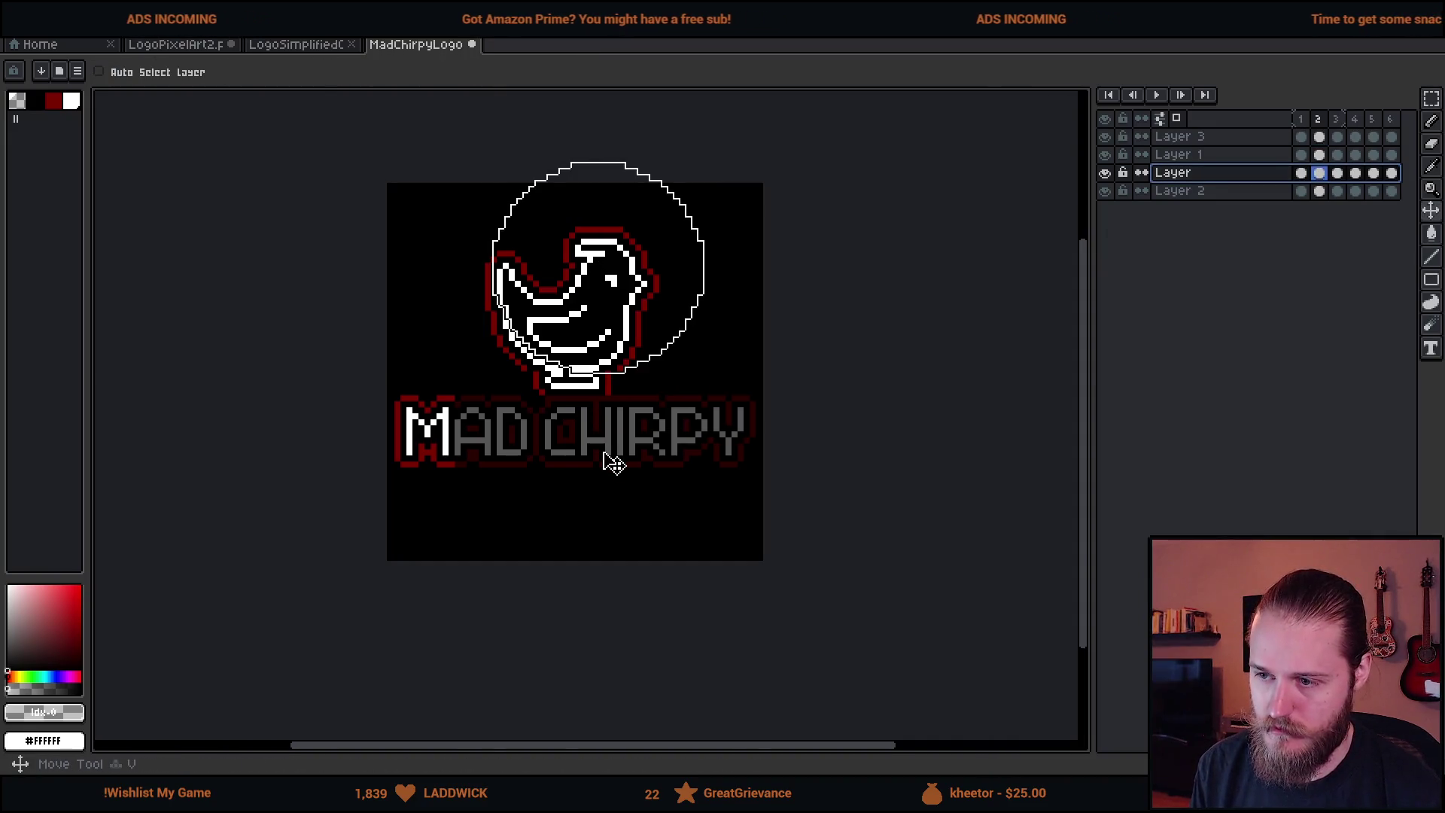
left_click_drag(605, 453, 605, 465)
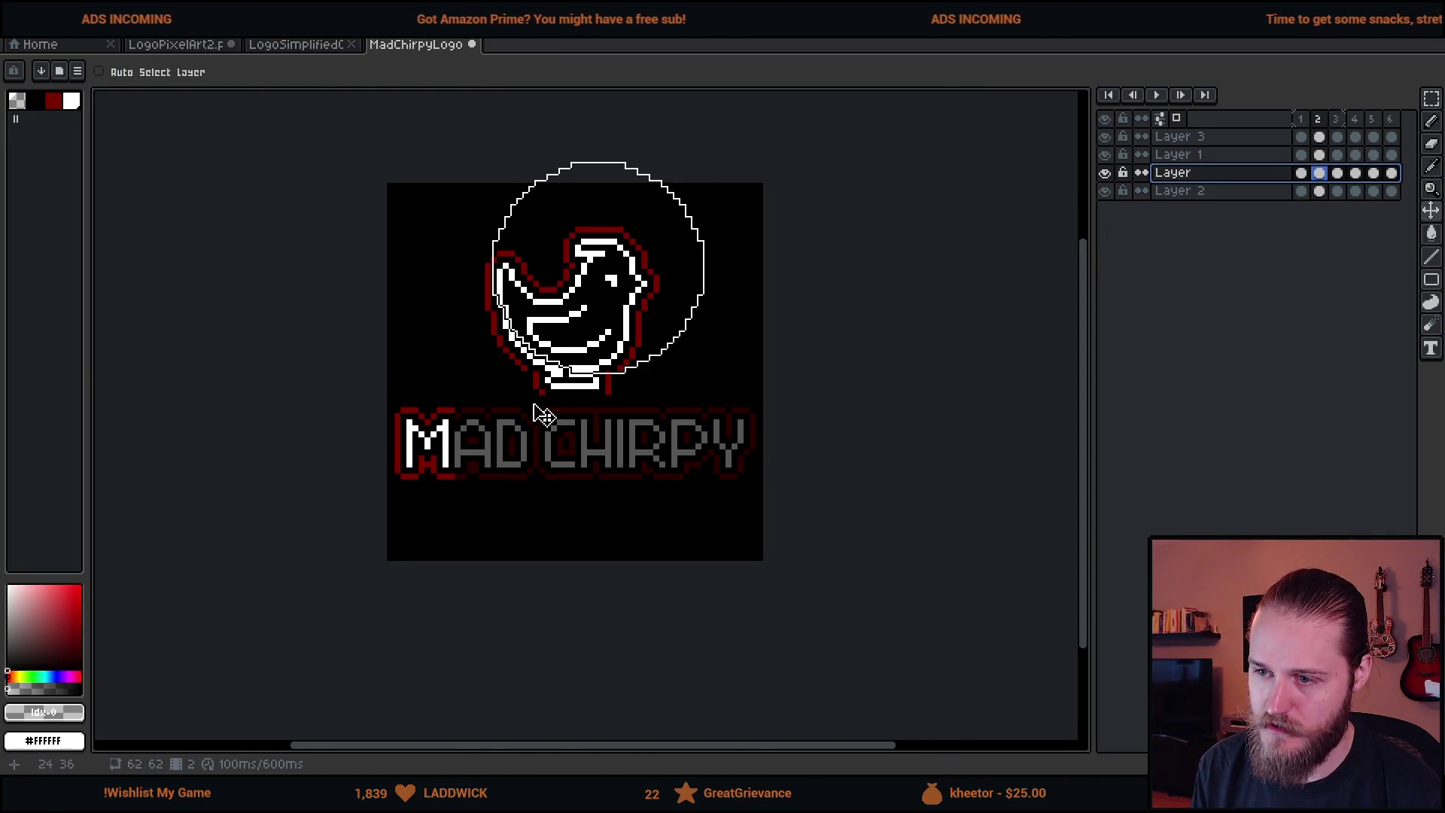
key("ctrl+z")
key("ctrl+z")
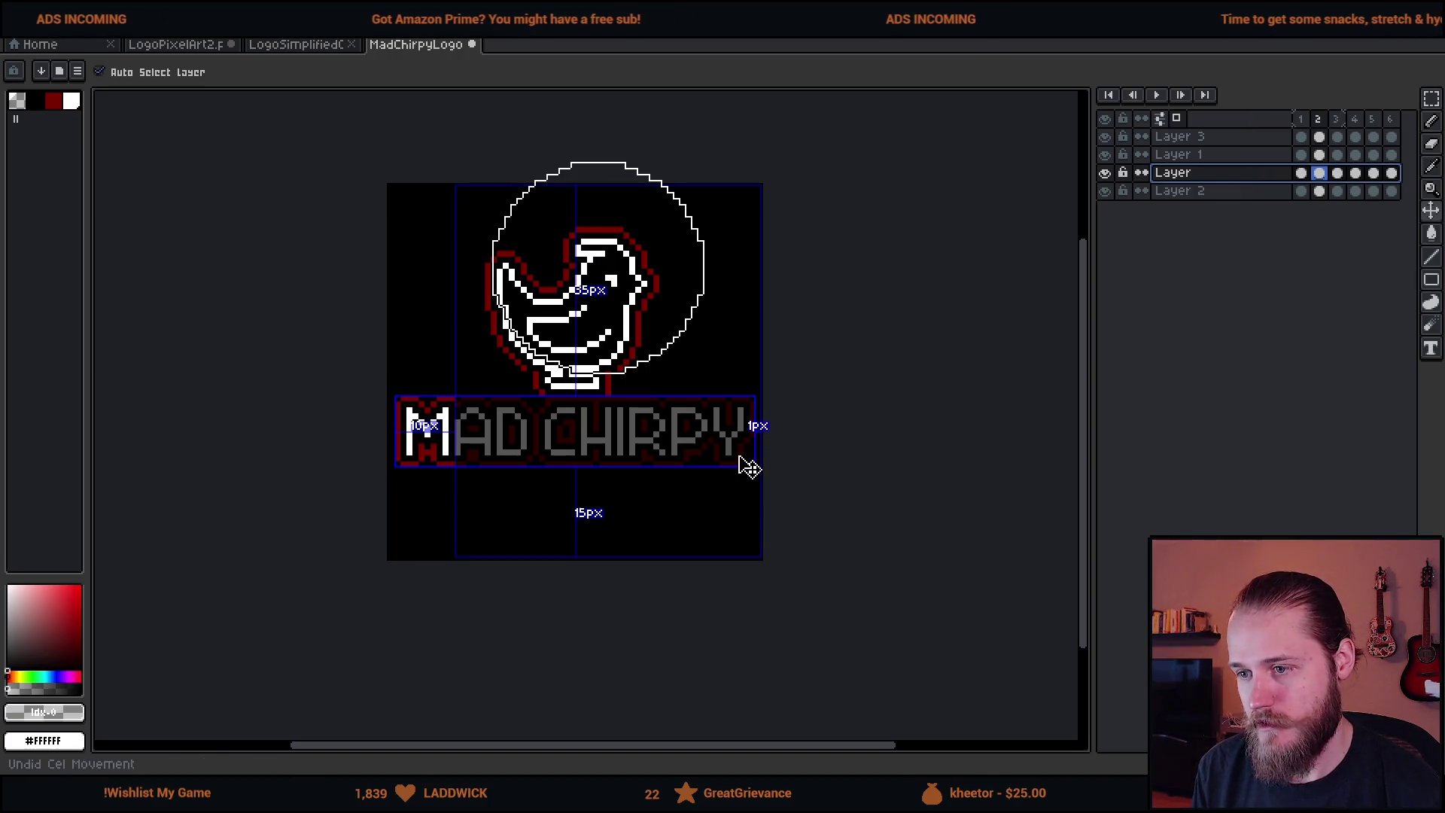
key("r")
left_click(746, 357)
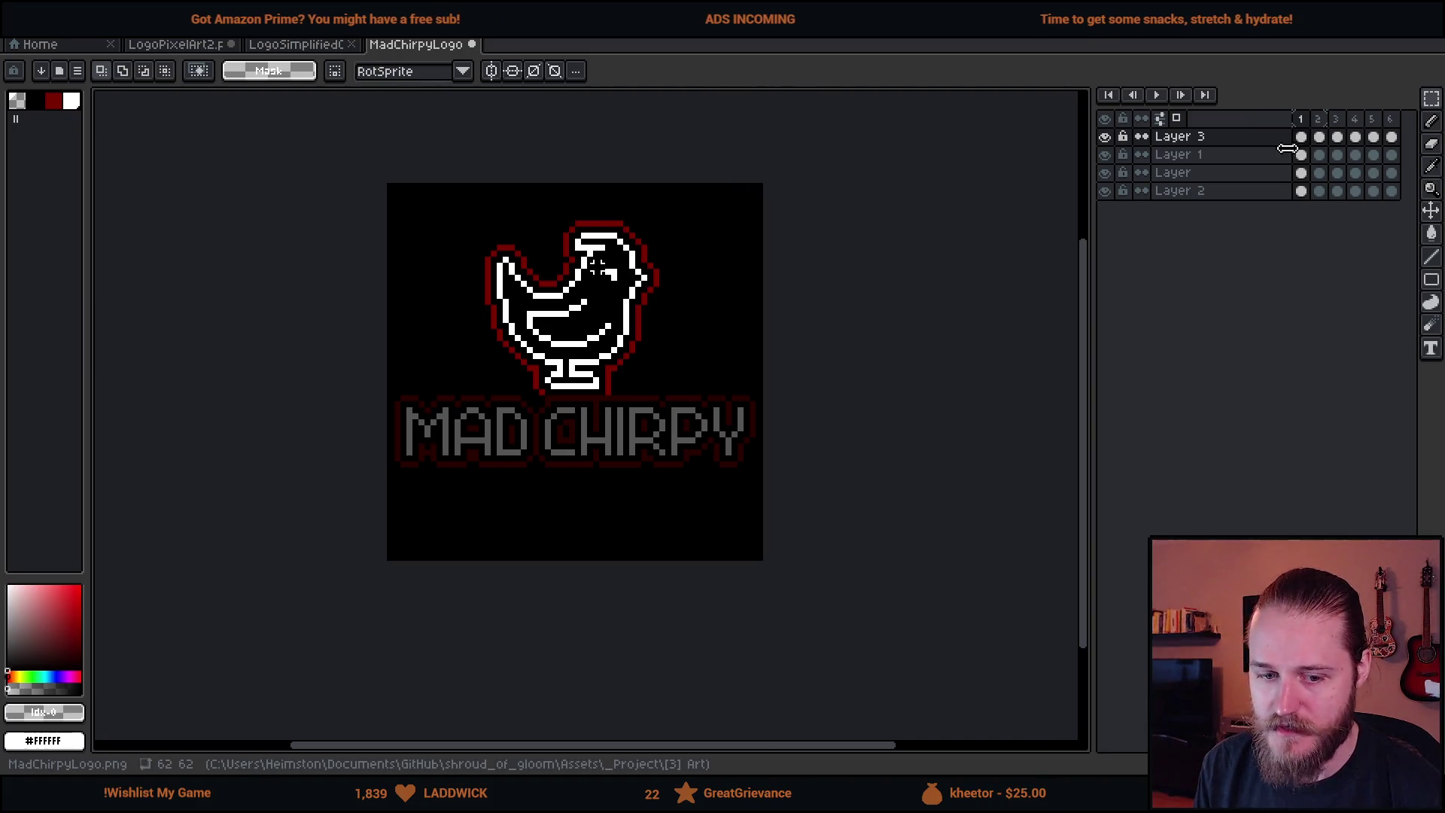
Play the logo animation, then move Aseprite aside to show Unity's 100% loading screen
key("Return")
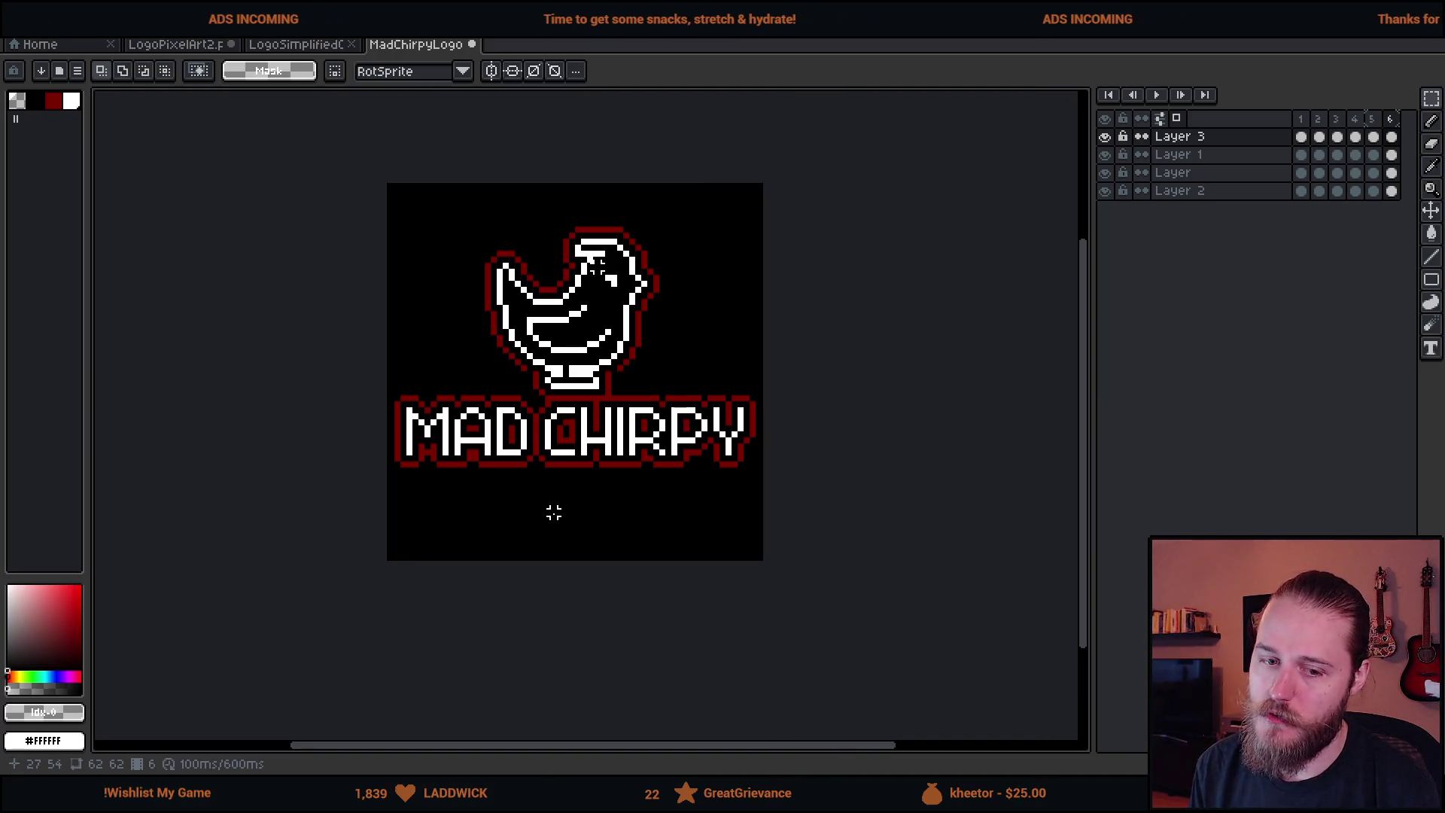
mouse_move(431, 23)
left_mouse_down()
mouse_move(431, 549)
mouse_move(527, 1)
left_mouse_up()
Alt+Tab to the Unity editor and straight back to the MadChirpyLogo sprite in Aseprite
key("alt+Tab")
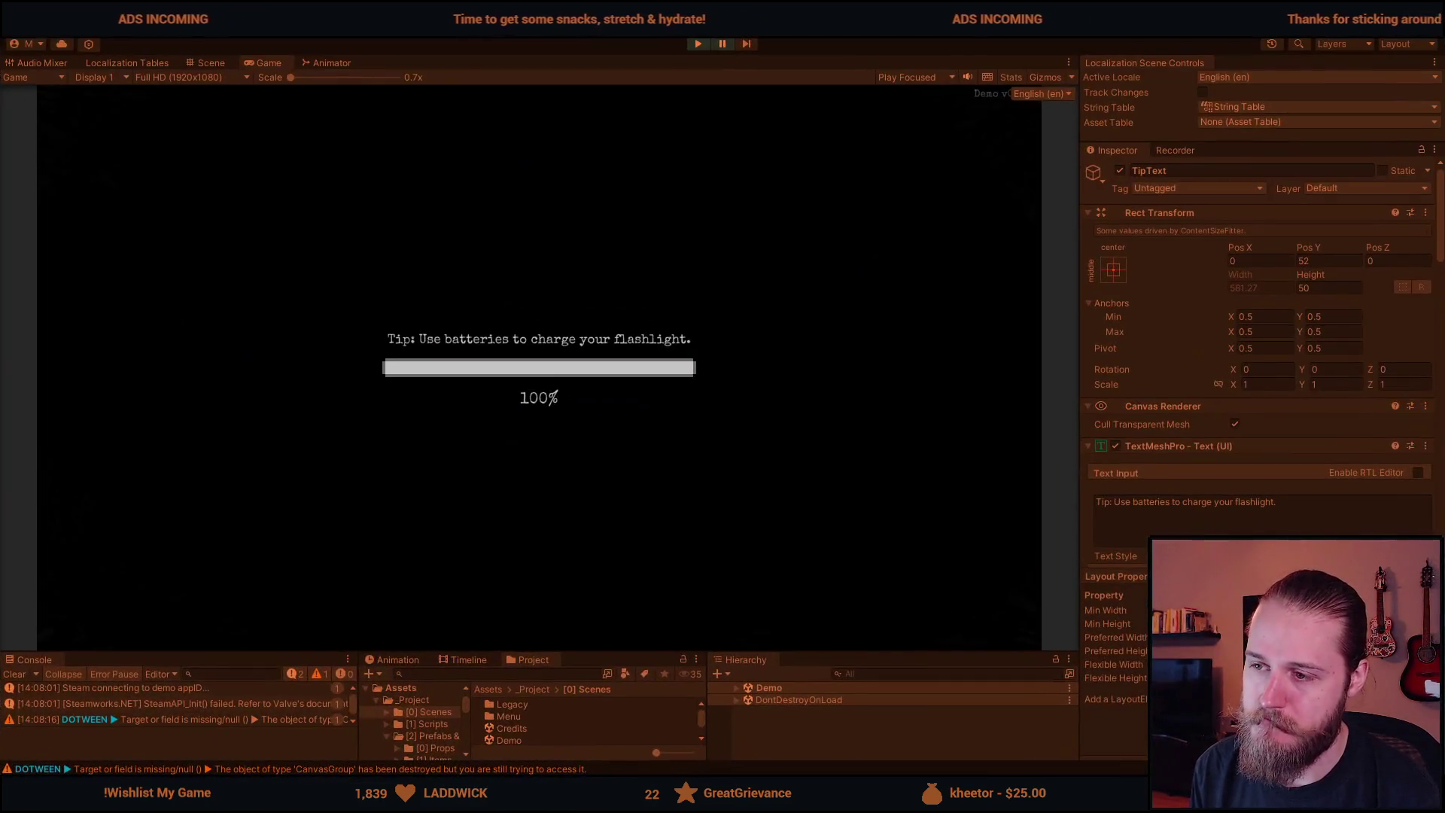
key("alt+Tab")
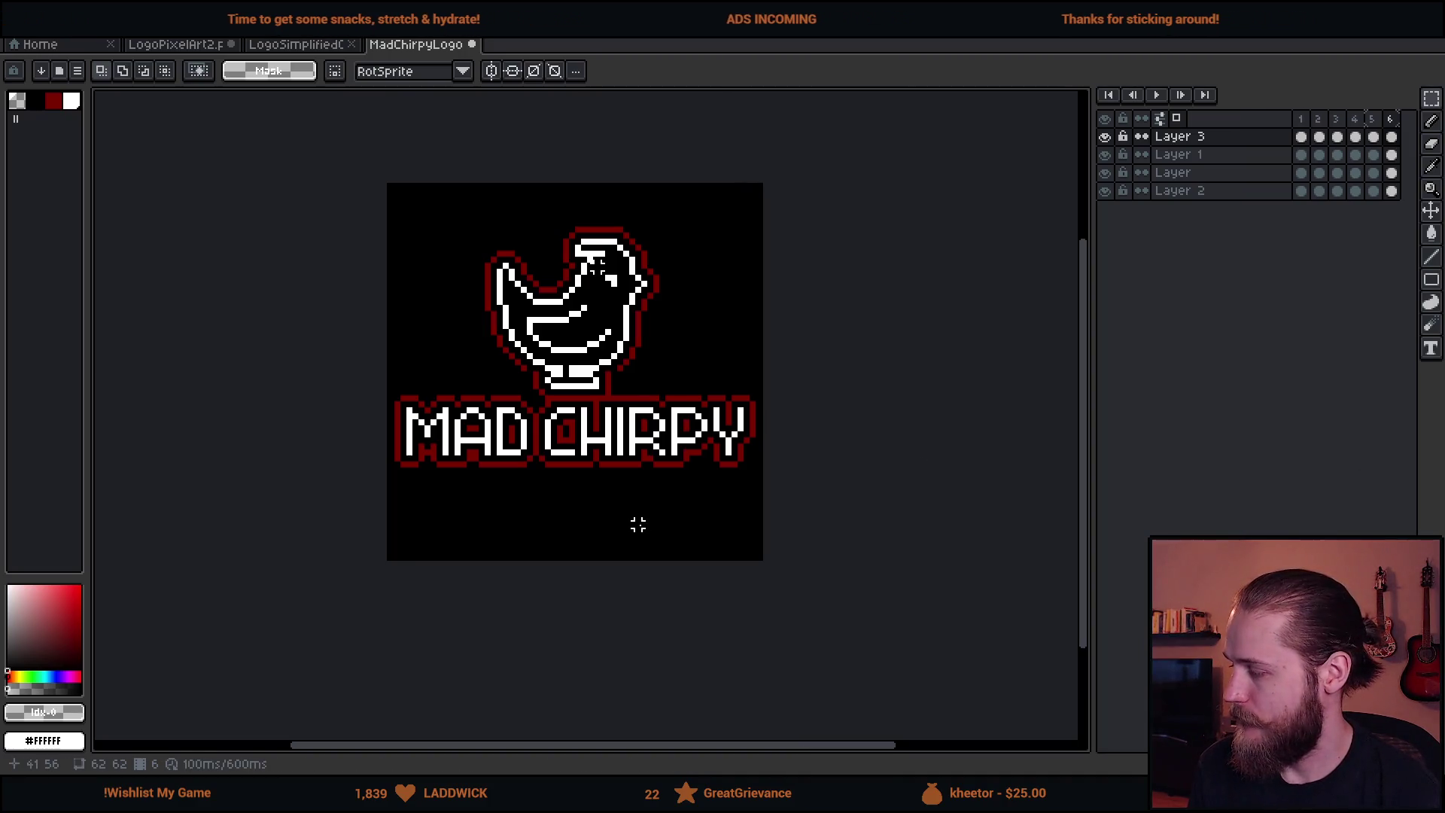
Step through animation frames 2 and 3, then switch to the Home tab listing MadChirpyLogo.png
scroll(719, 512, "right", 1)
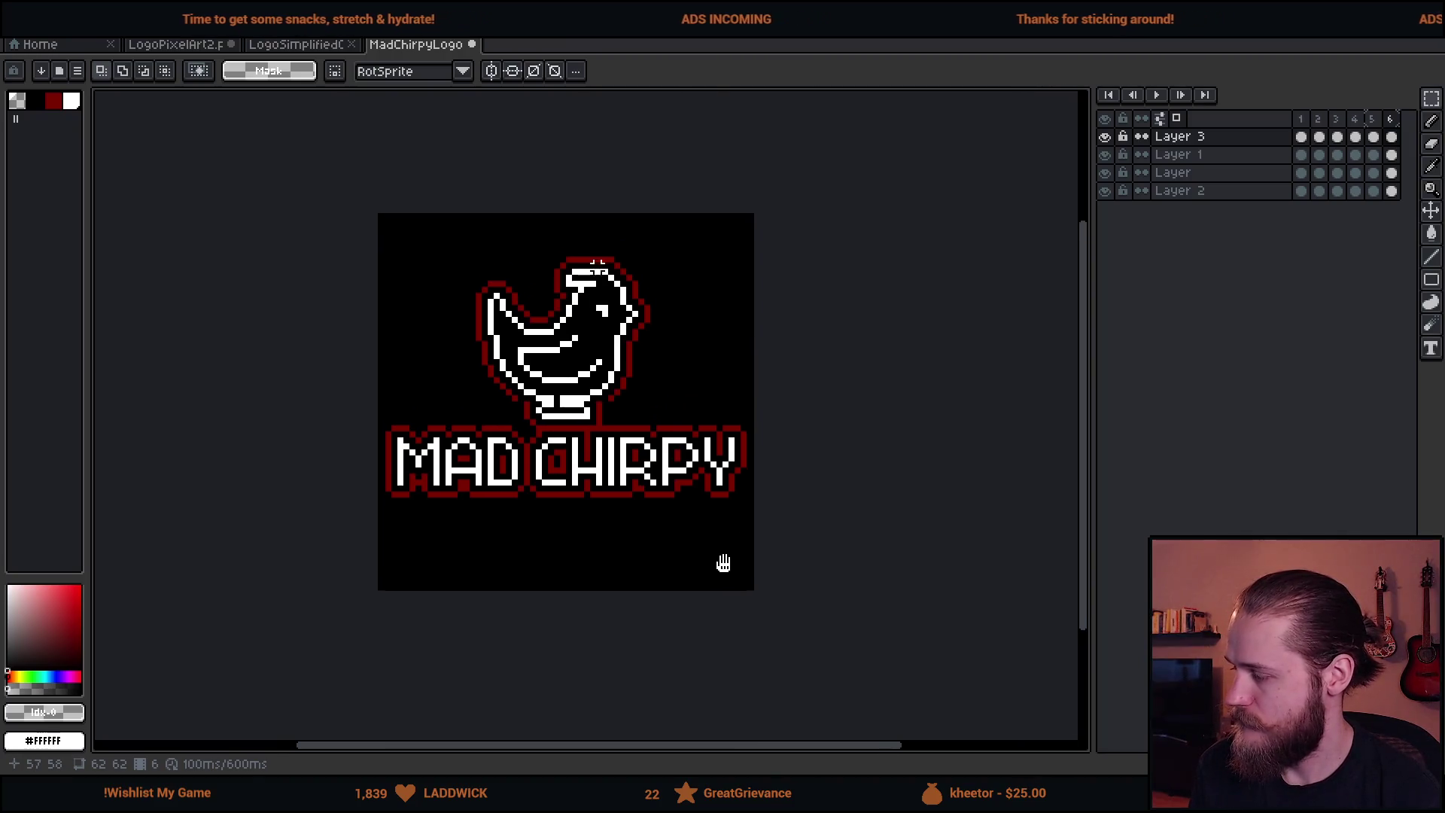
left_click(1318, 138)
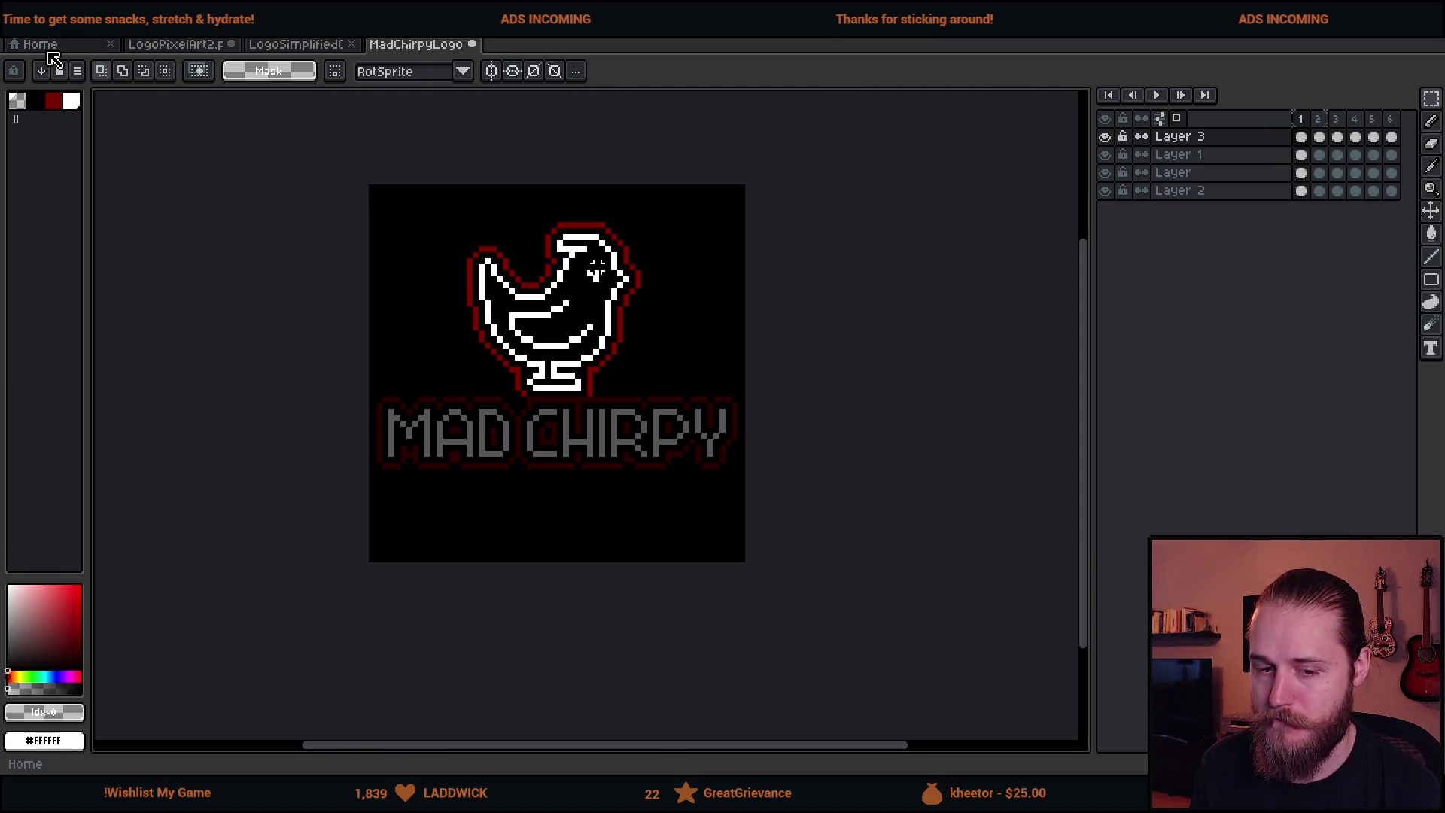
key("Right")
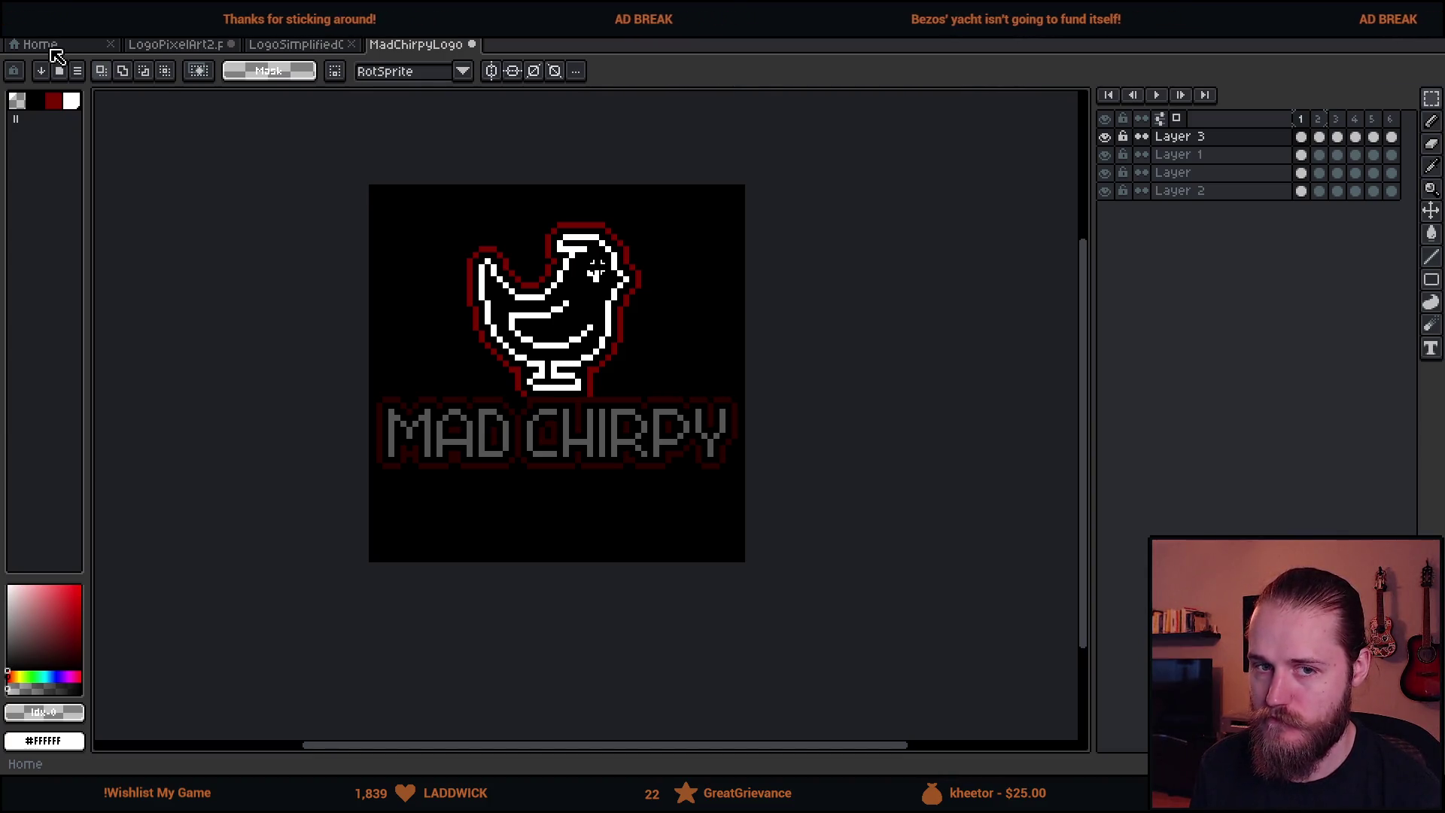
key("Right")
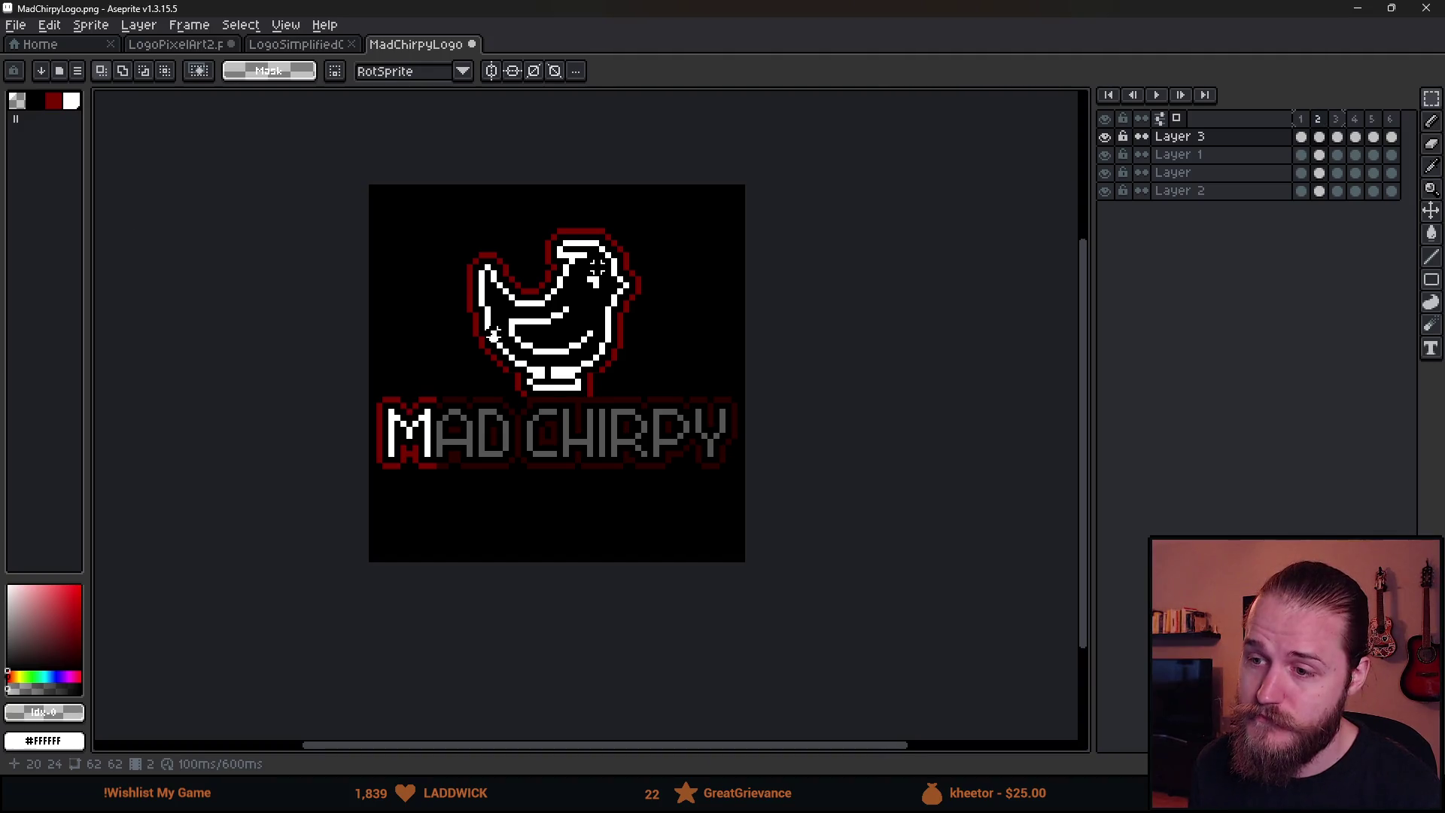
key("Right")
key("Right")
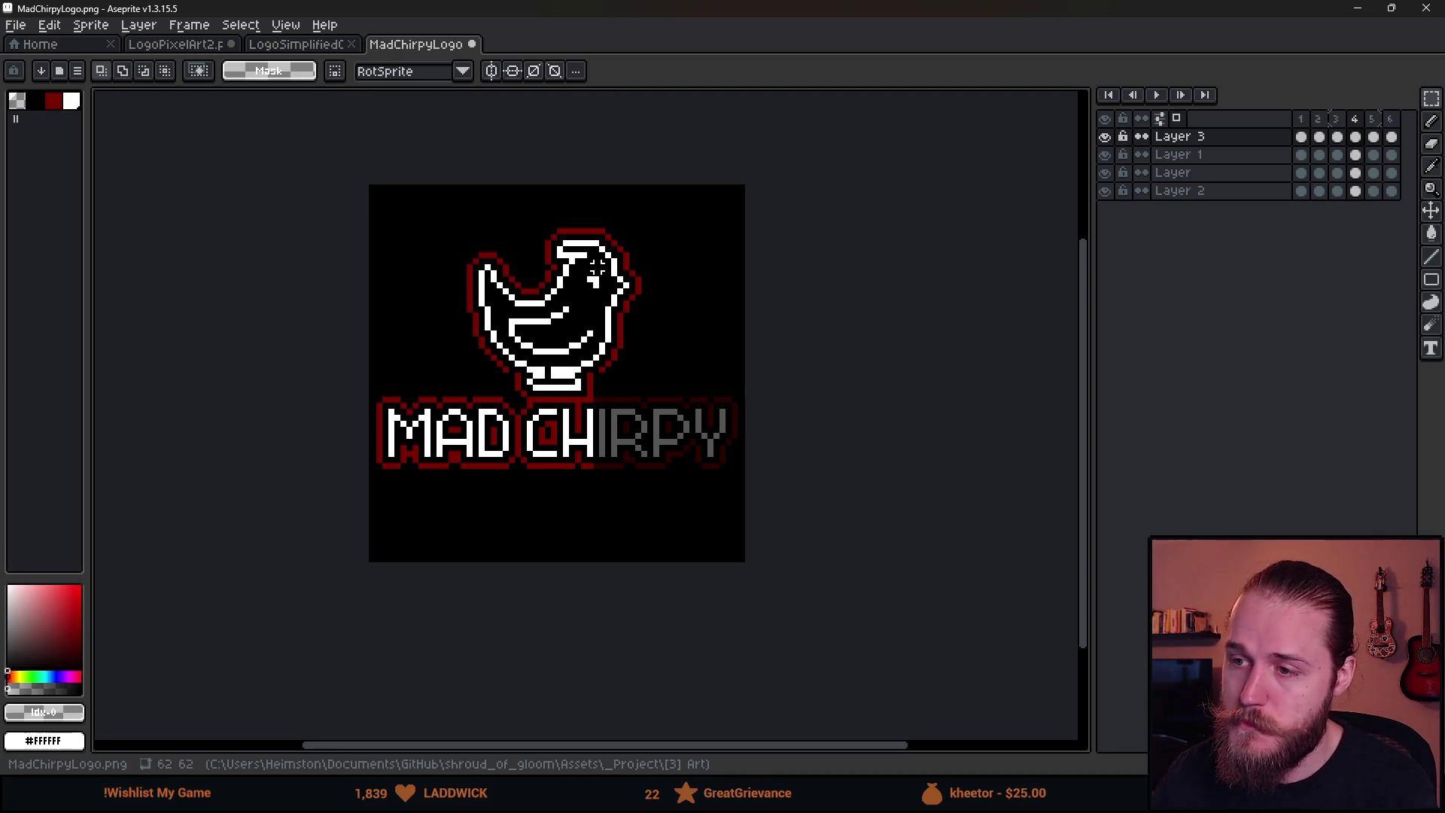
scroll(1049, 502, "down", 1)
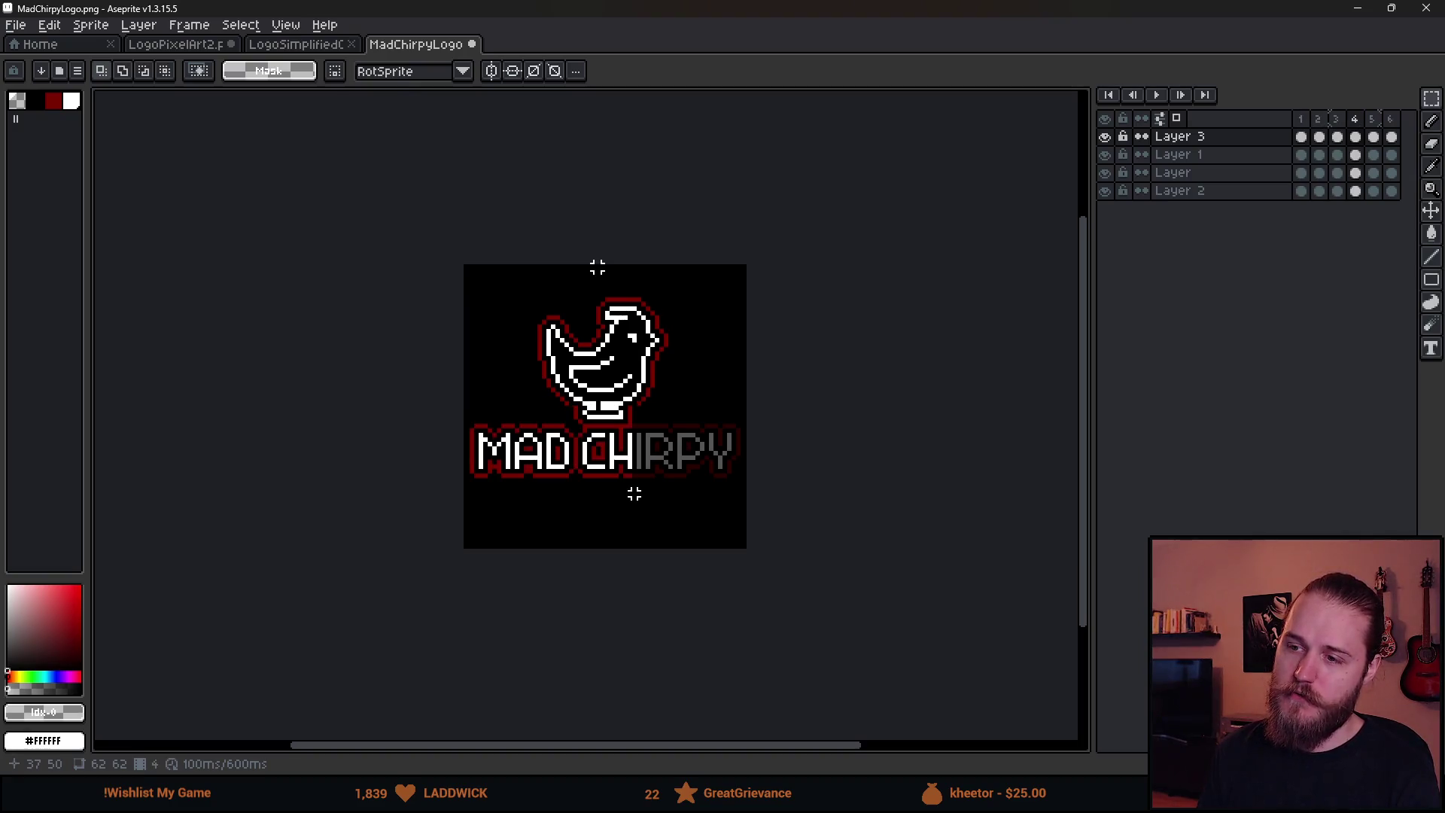
scroll(635, 494, "down", 2)
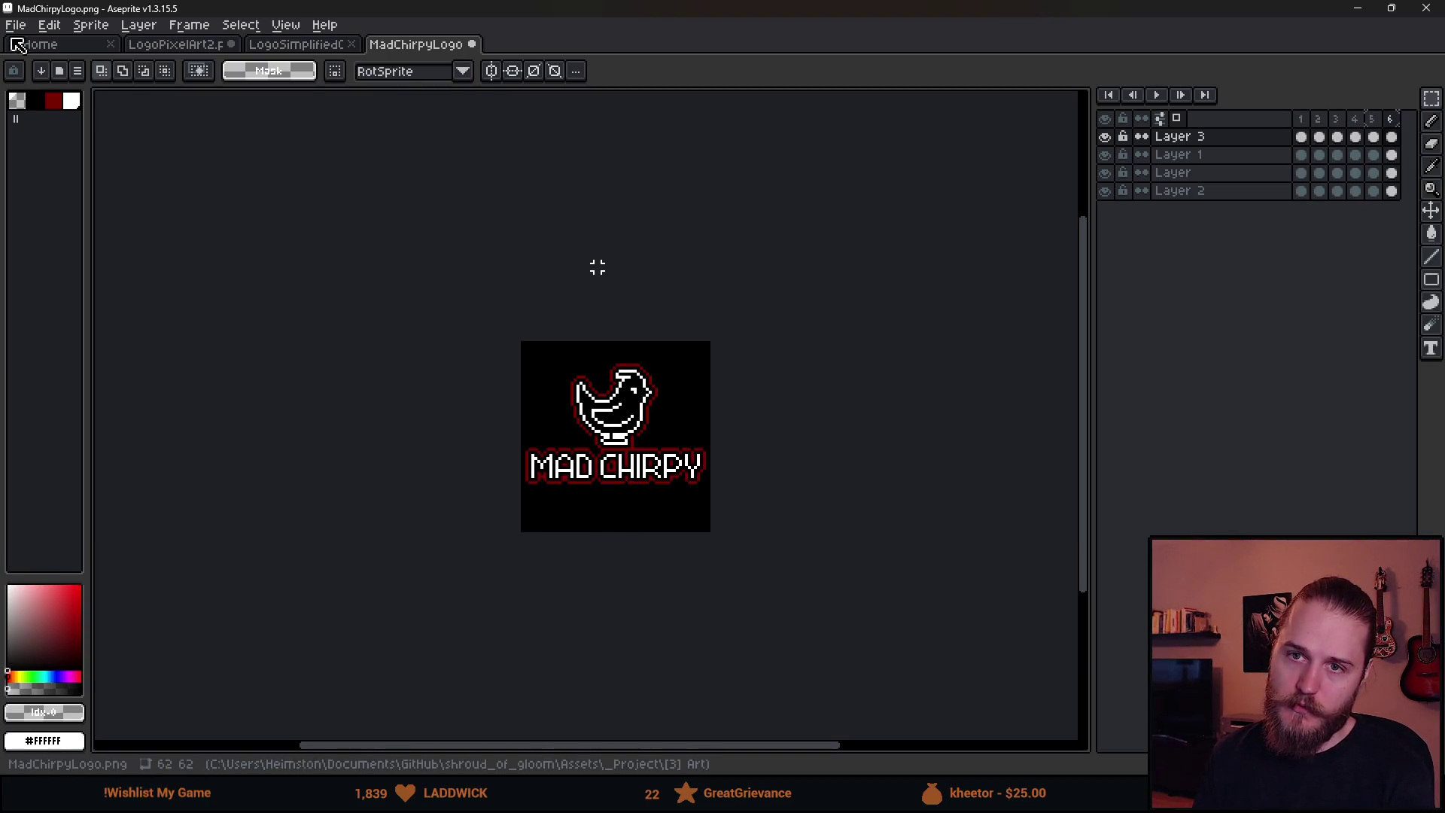
key("ctrl+Tab")
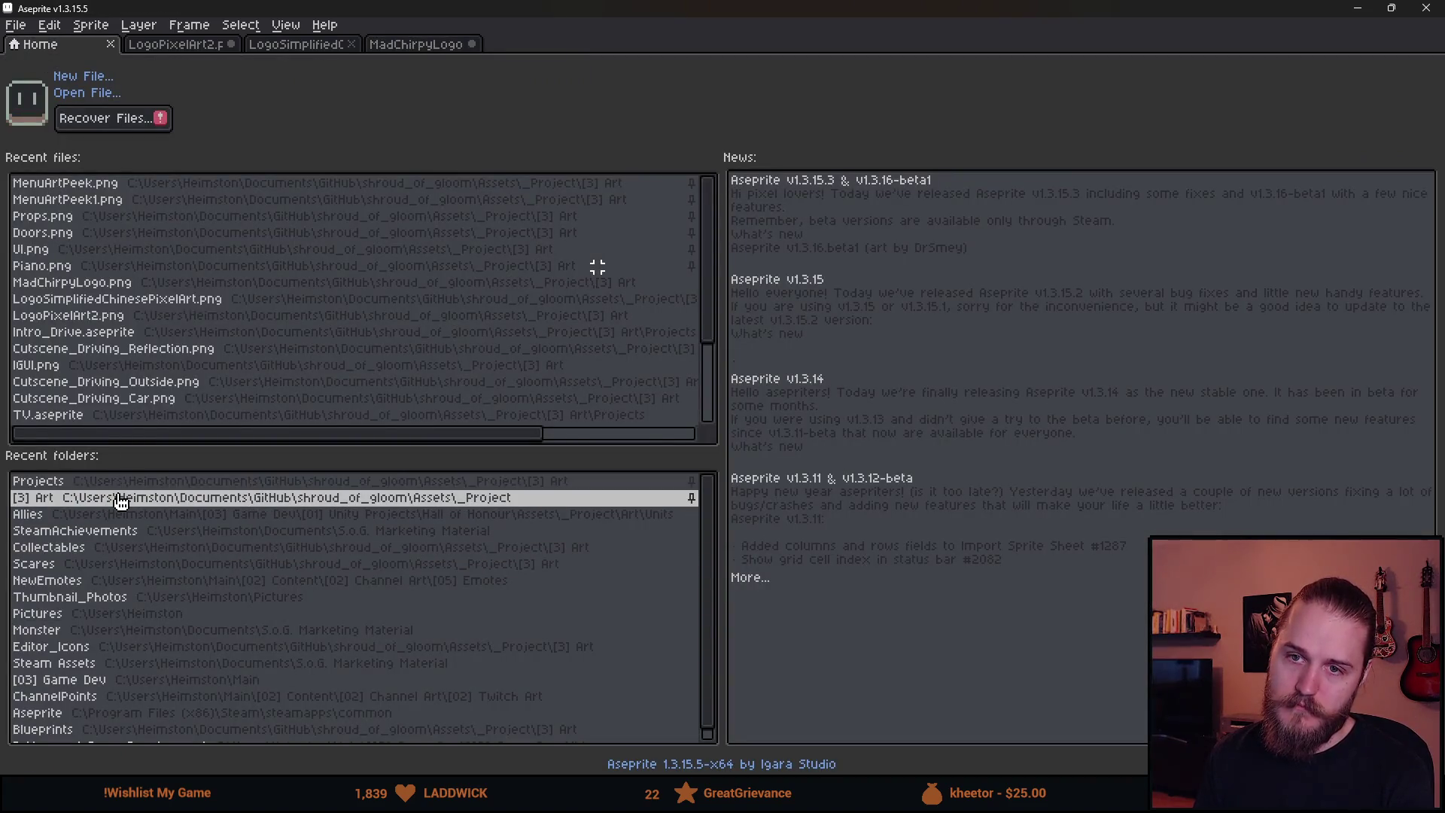
Open MadChirpyLogo.png and move the selected MAD CHIRPY text down 5 pixels
left_click(105, 282)
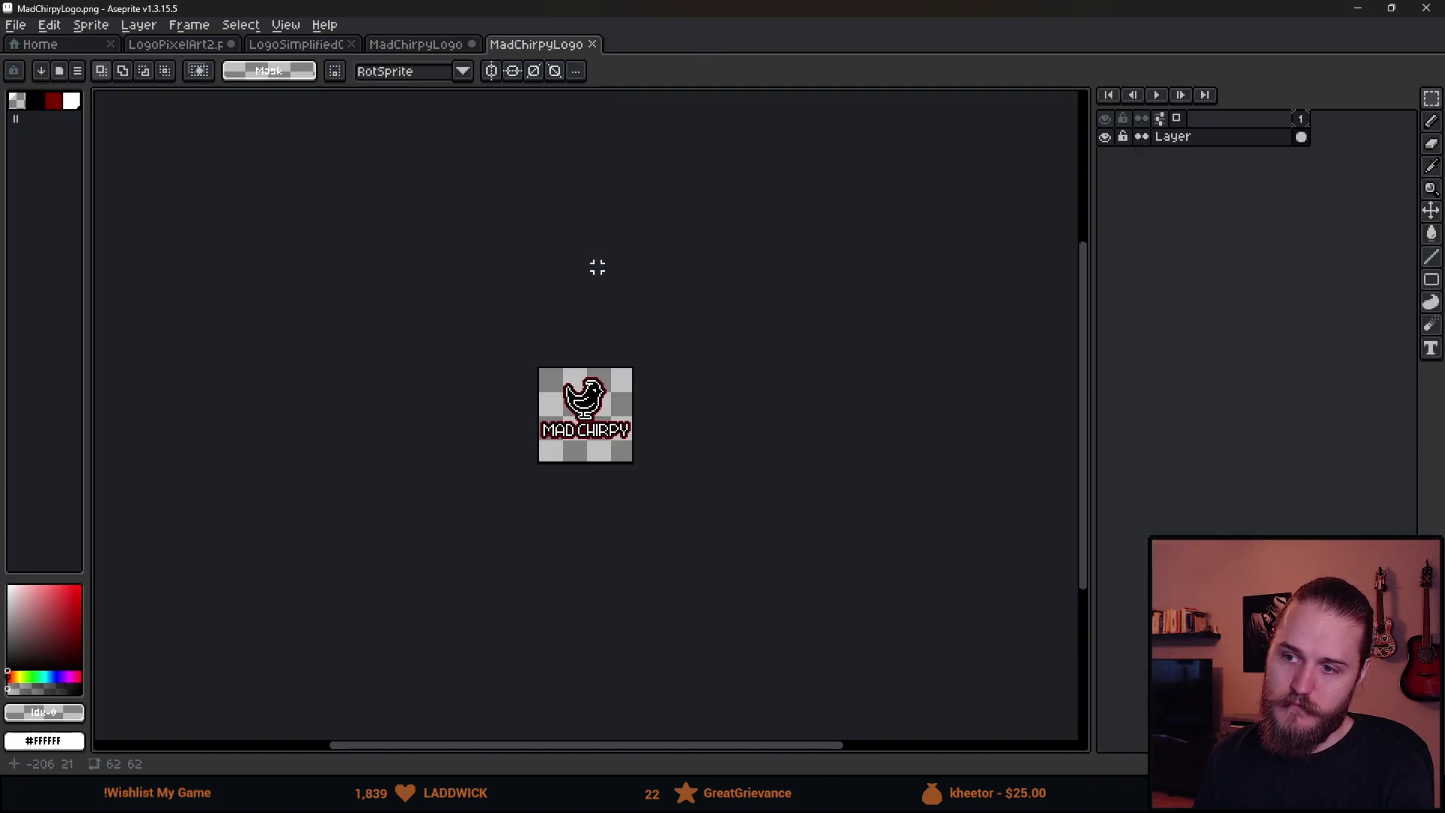
scroll(598, 267, "up", 5)
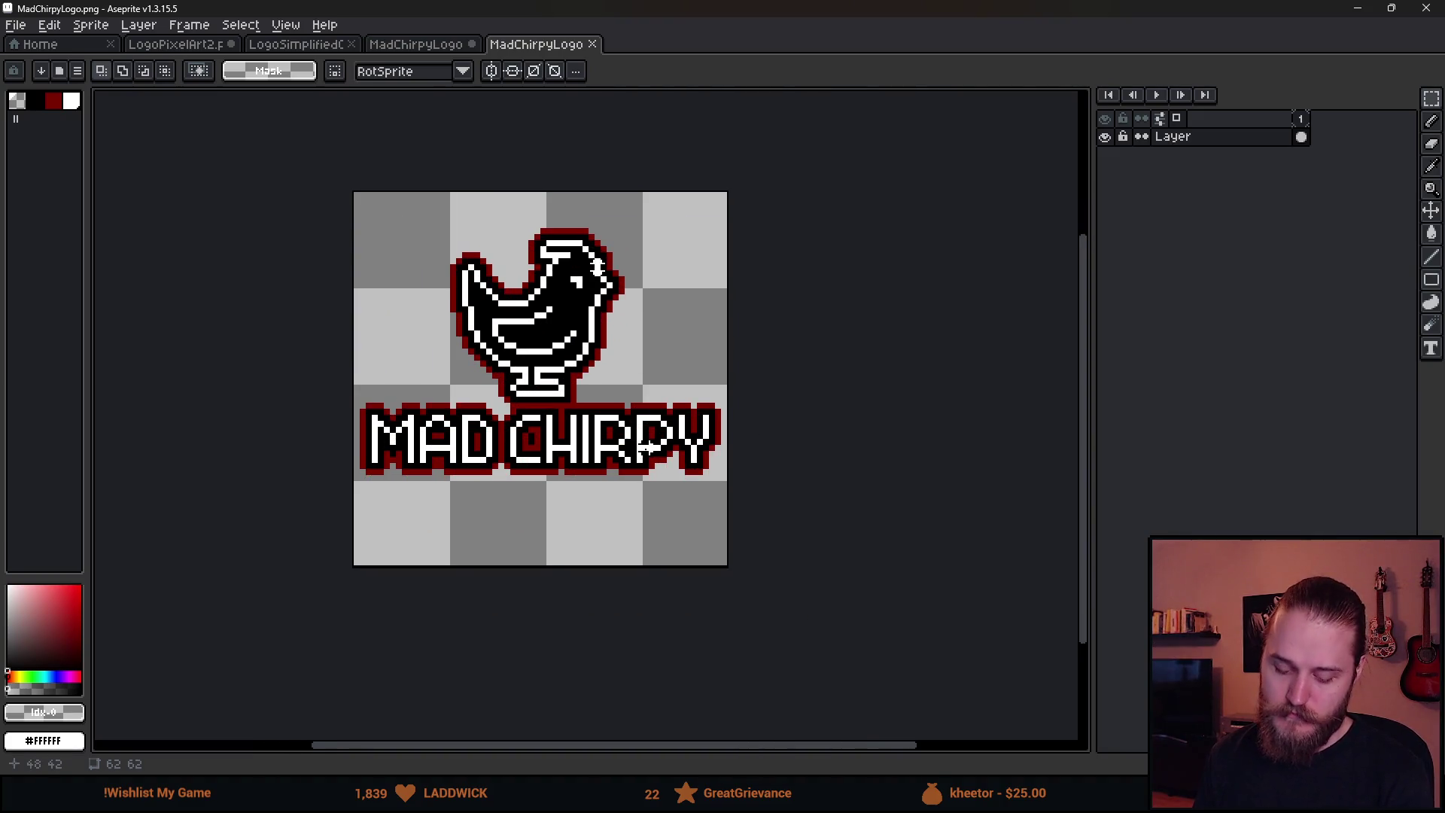
left_click_drag(344, 399, 734, 571)
left_click(558, 455)
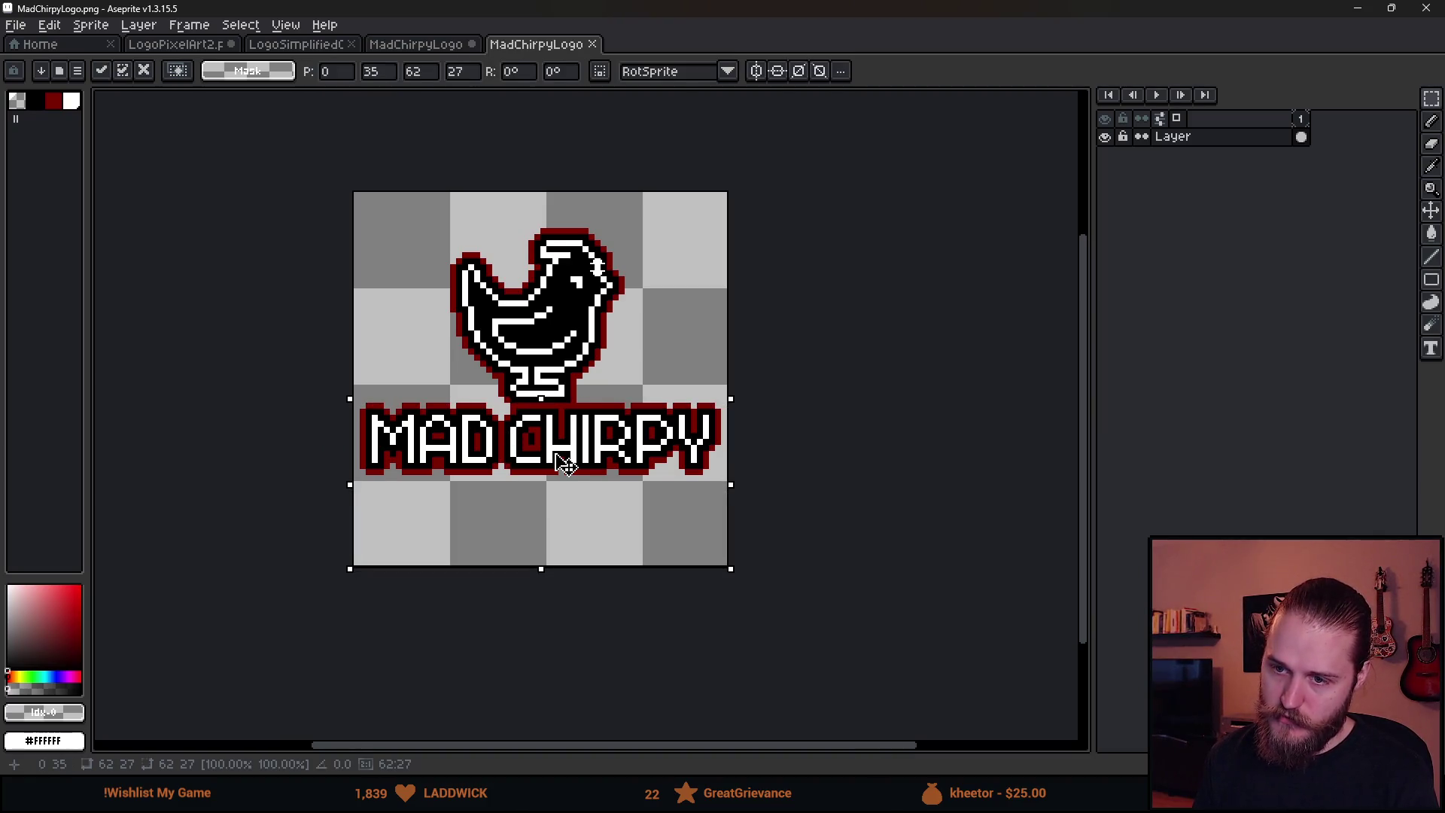
left_click_drag(558, 456, 557, 509)
key("Return")
Draw the missing #7b0000 dark-red outline beneath the chicken's feet with the pencil
scroll(597, 268, "up", 2)
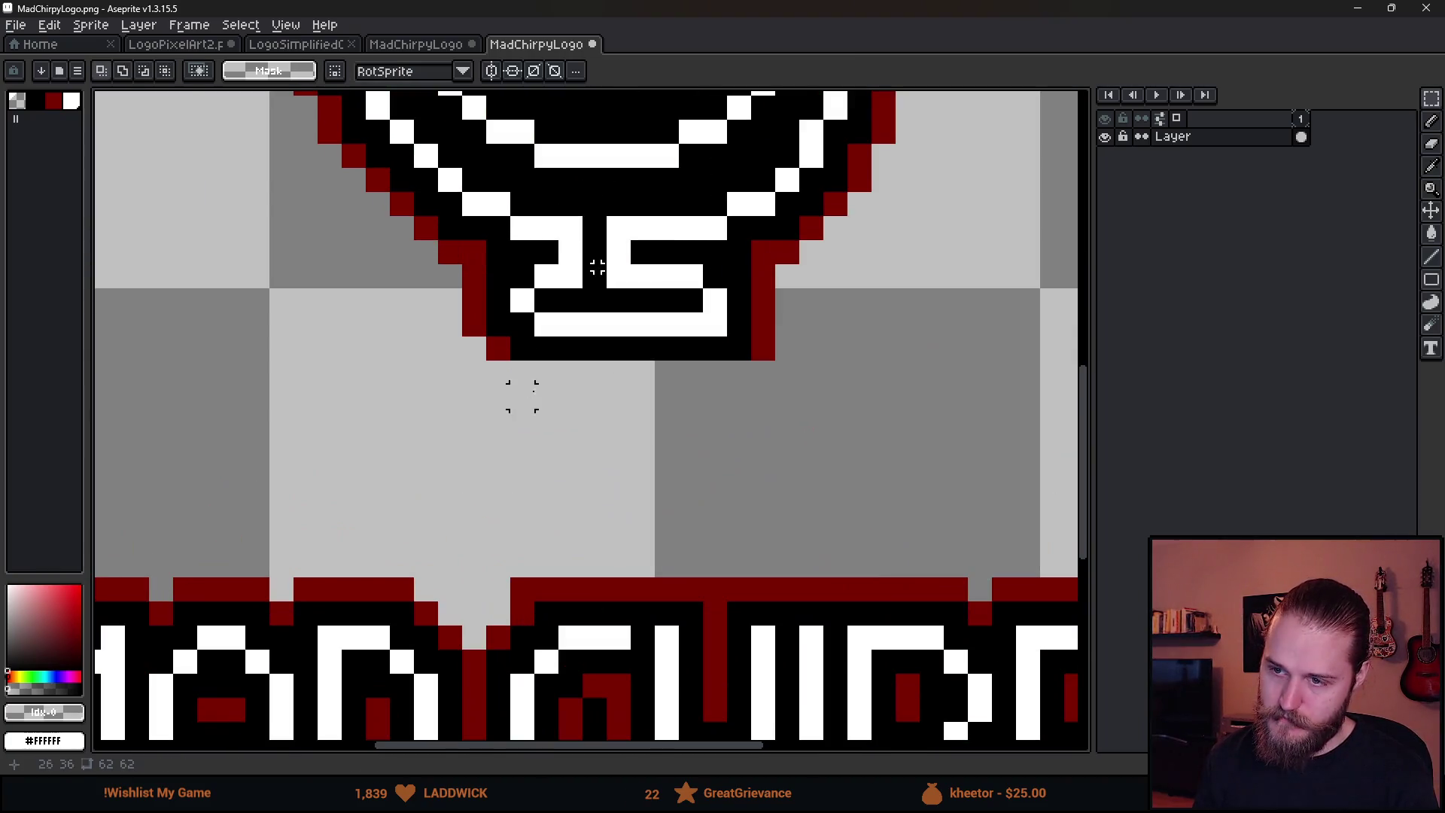
key("b")
left_click(498, 346, "alt")
mouse_move(518, 372)
left_mouse_down()
mouse_move(761, 373)
mouse_move(765, 403)
left_mouse_up()
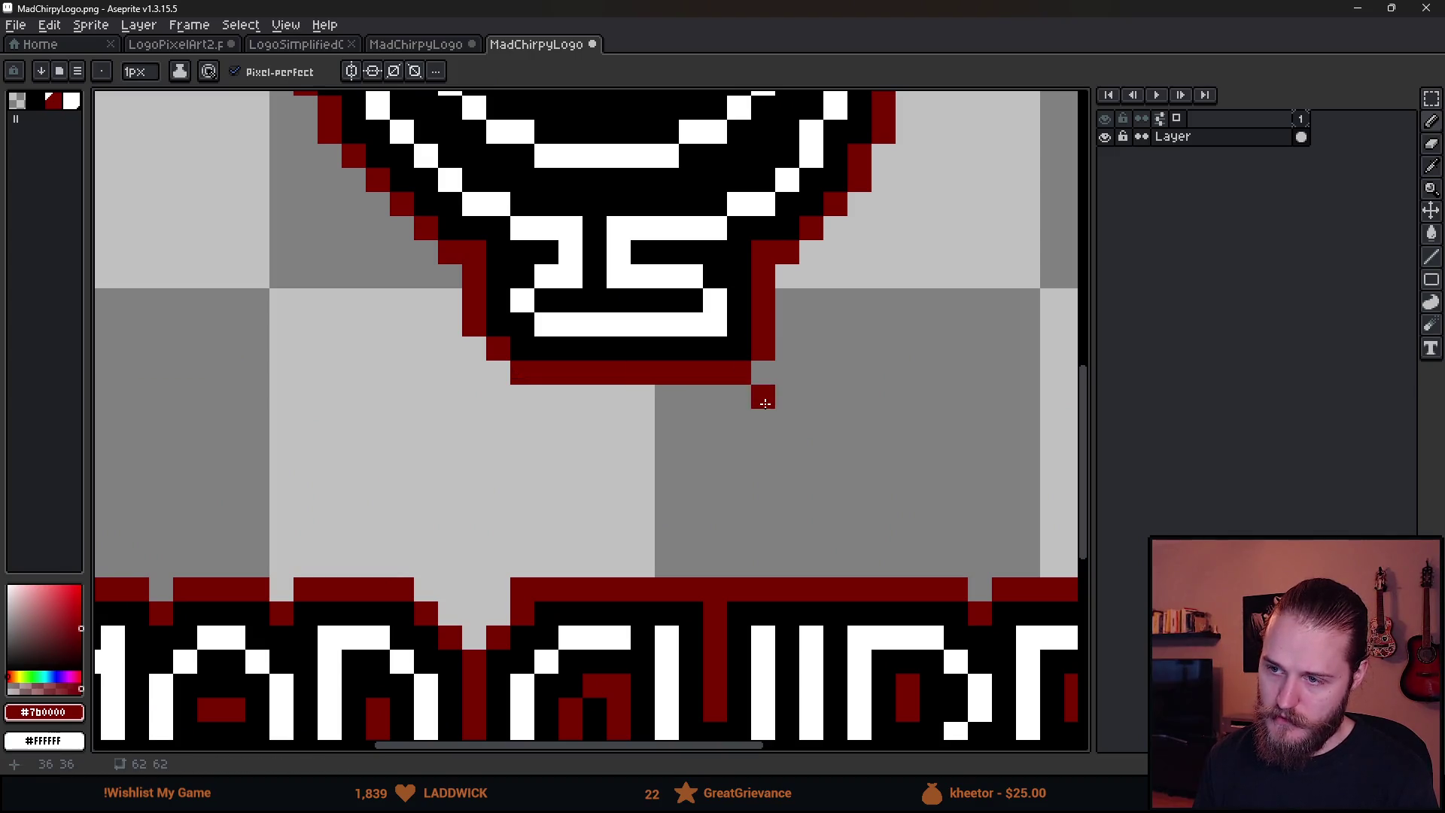
scroll(765, 404, "down", 5)
Reselect the MAD CHIRPY text, move it up just below the chicken, and deselect
key("m")
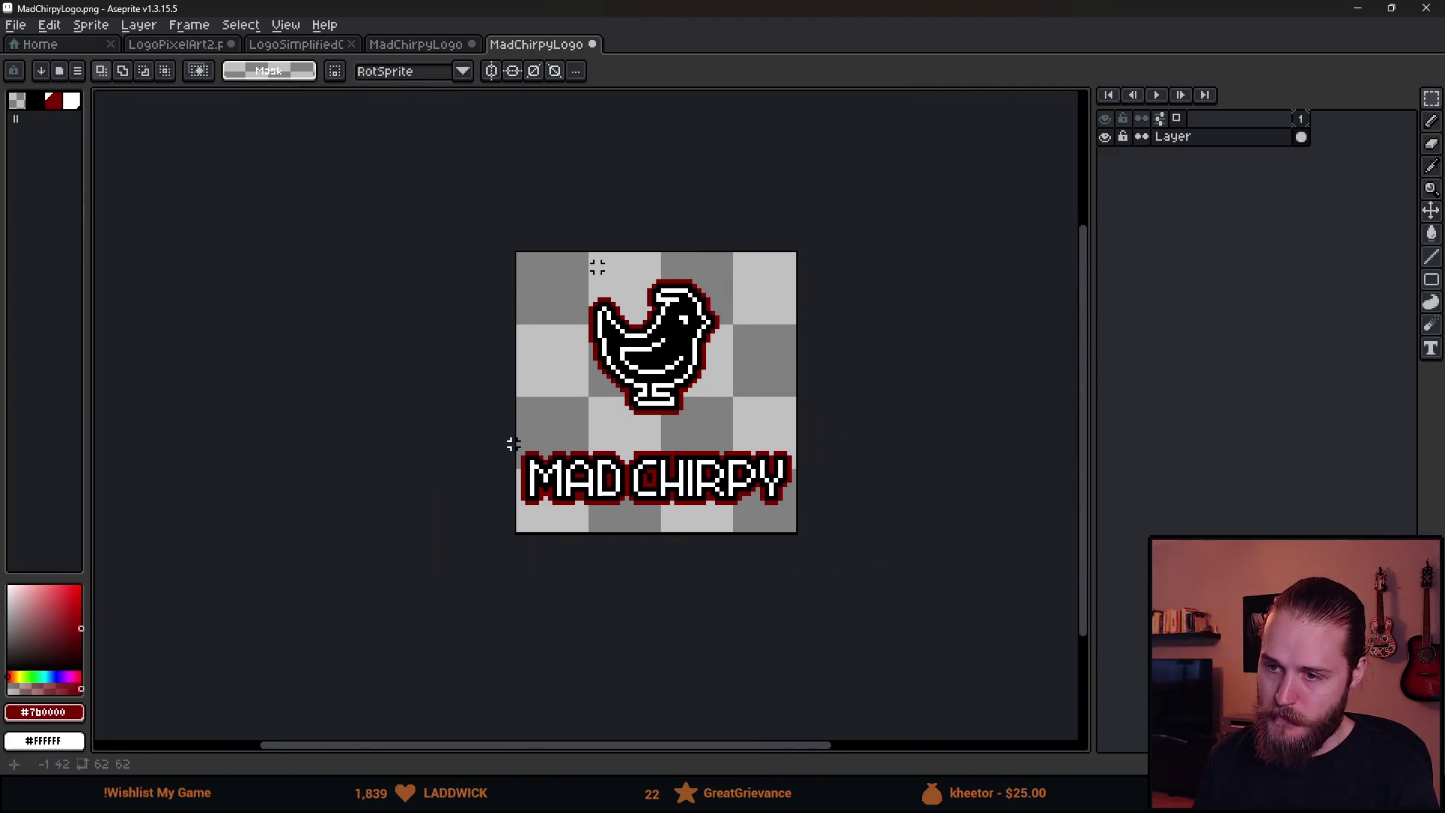
mouse_move(512, 435)
left_mouse_down()
mouse_move(797, 532)
mouse_move(762, 480)
left_mouse_up()
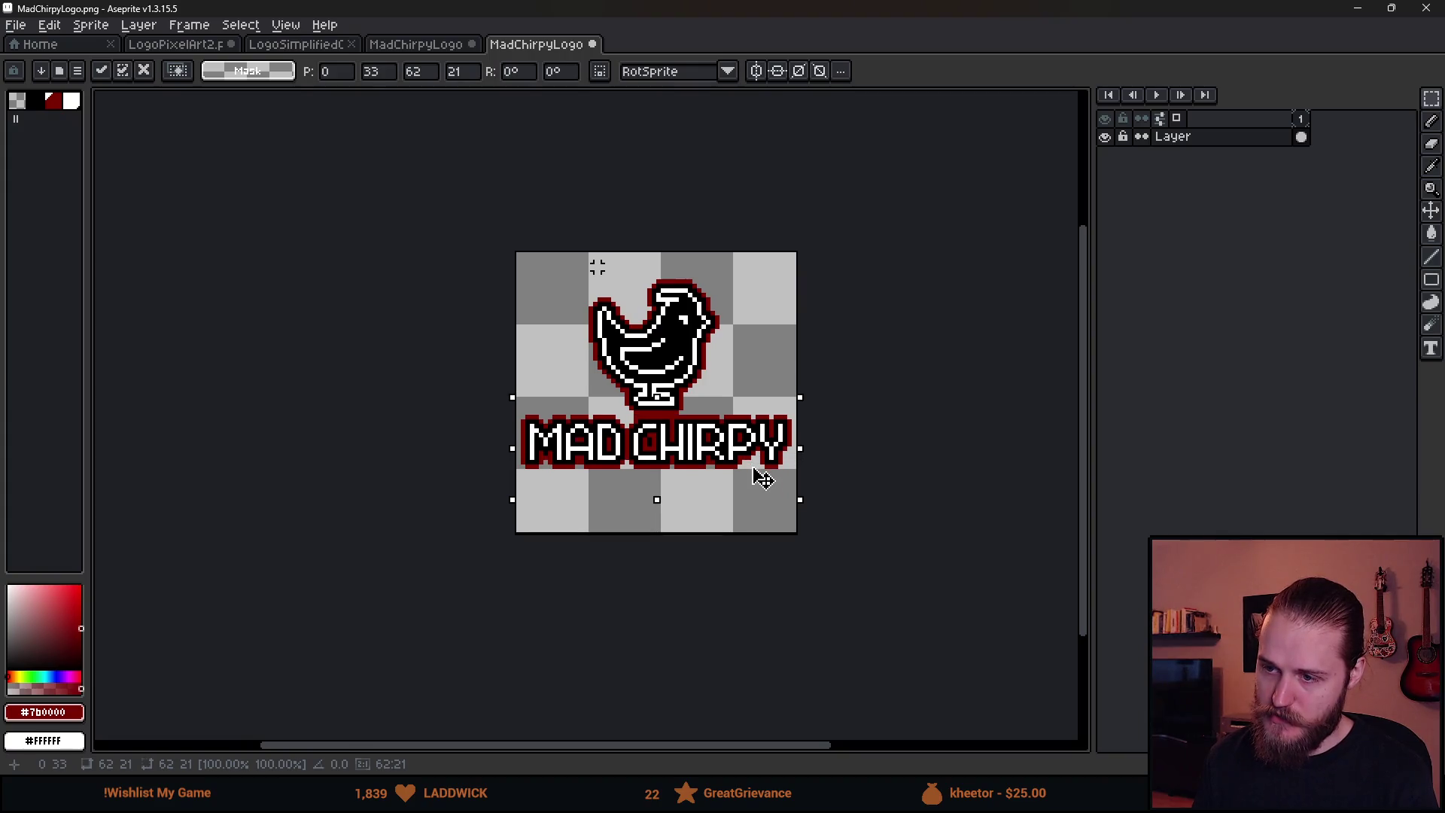
key("Return")
key("ctrl+d")
scroll(700, 527, "down", 1)
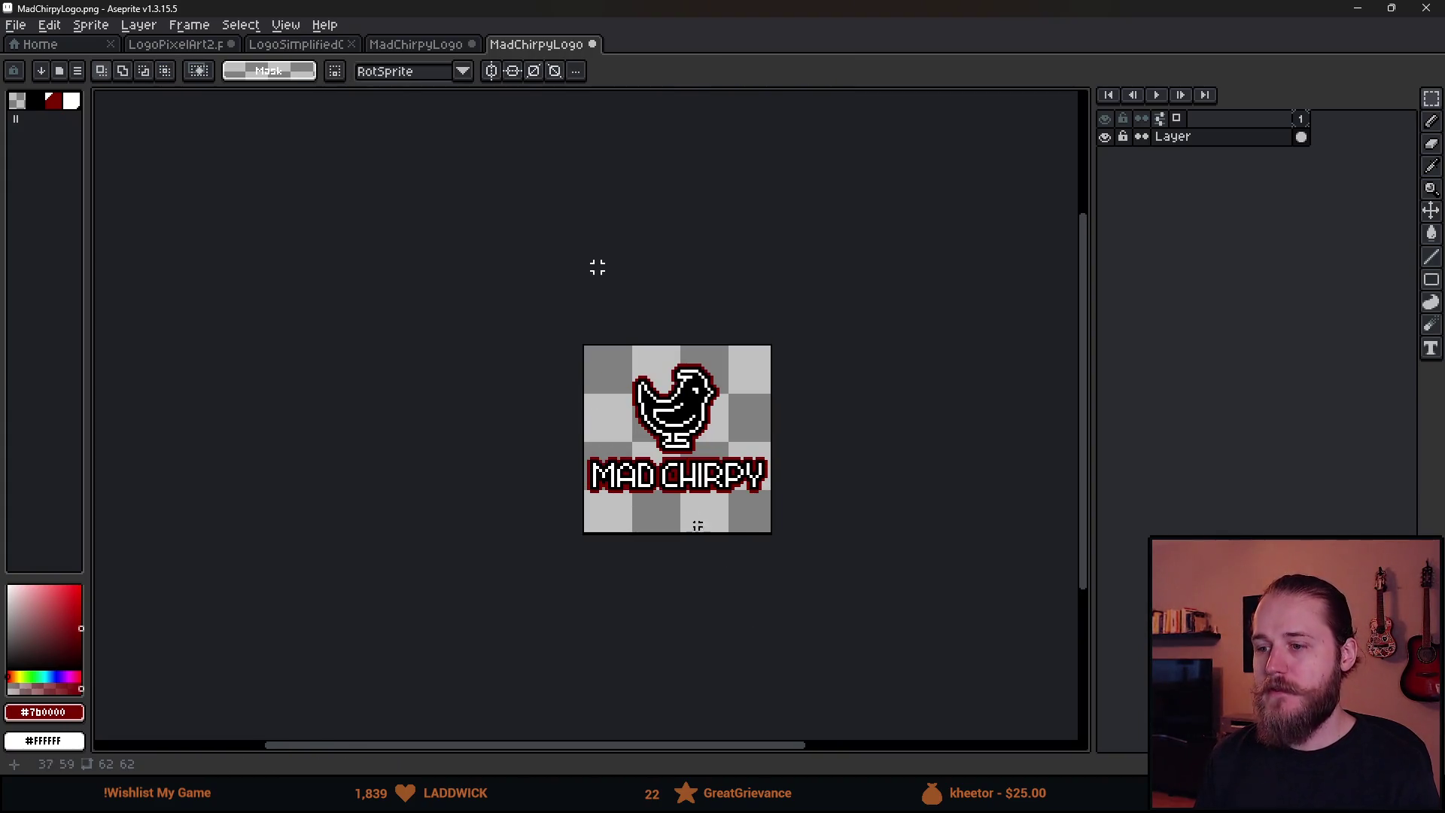
scroll(680, 531, "down", 2)
scroll(670, 532, "up", 4)
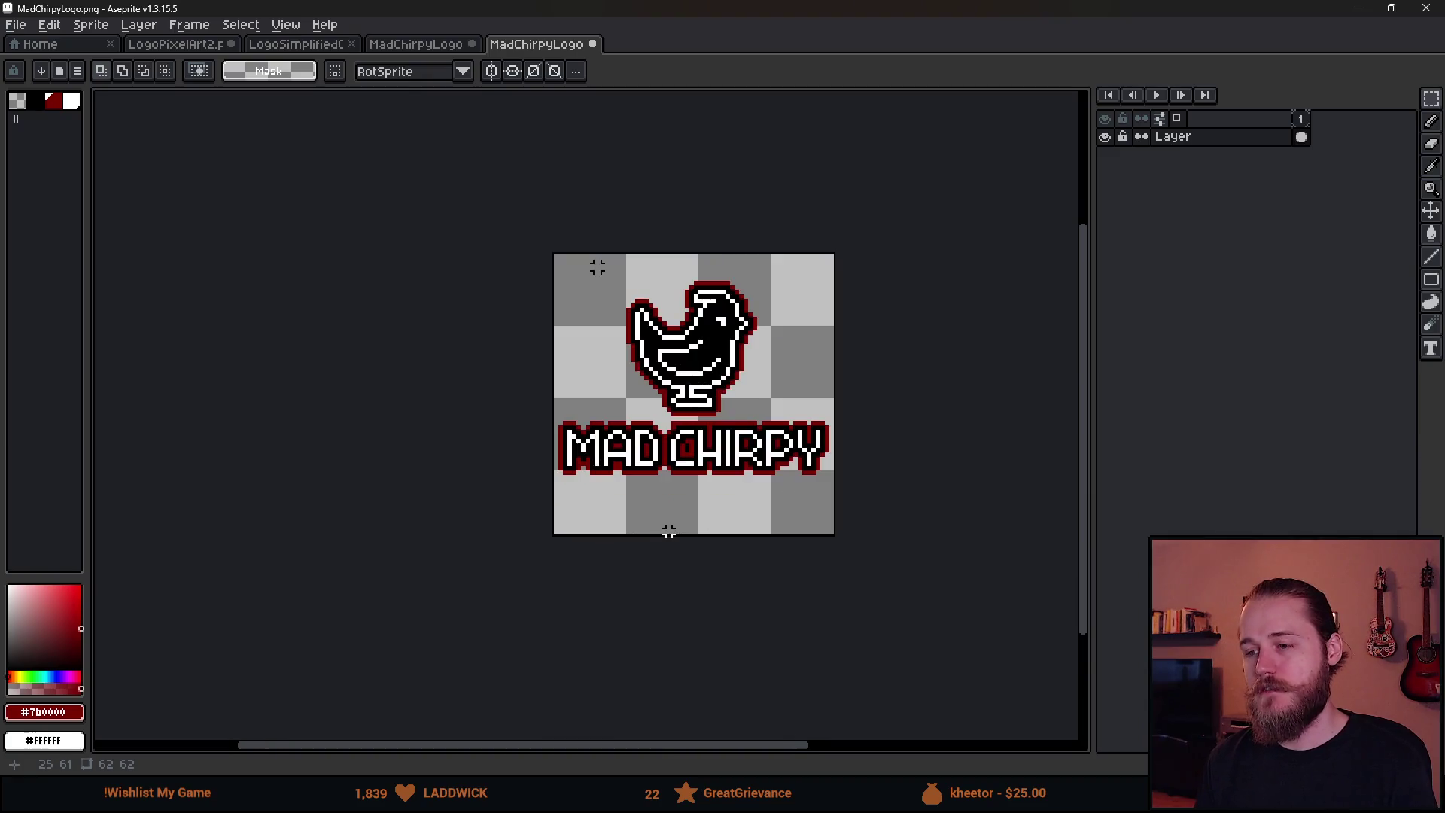
scroll(669, 532, "up", 1)
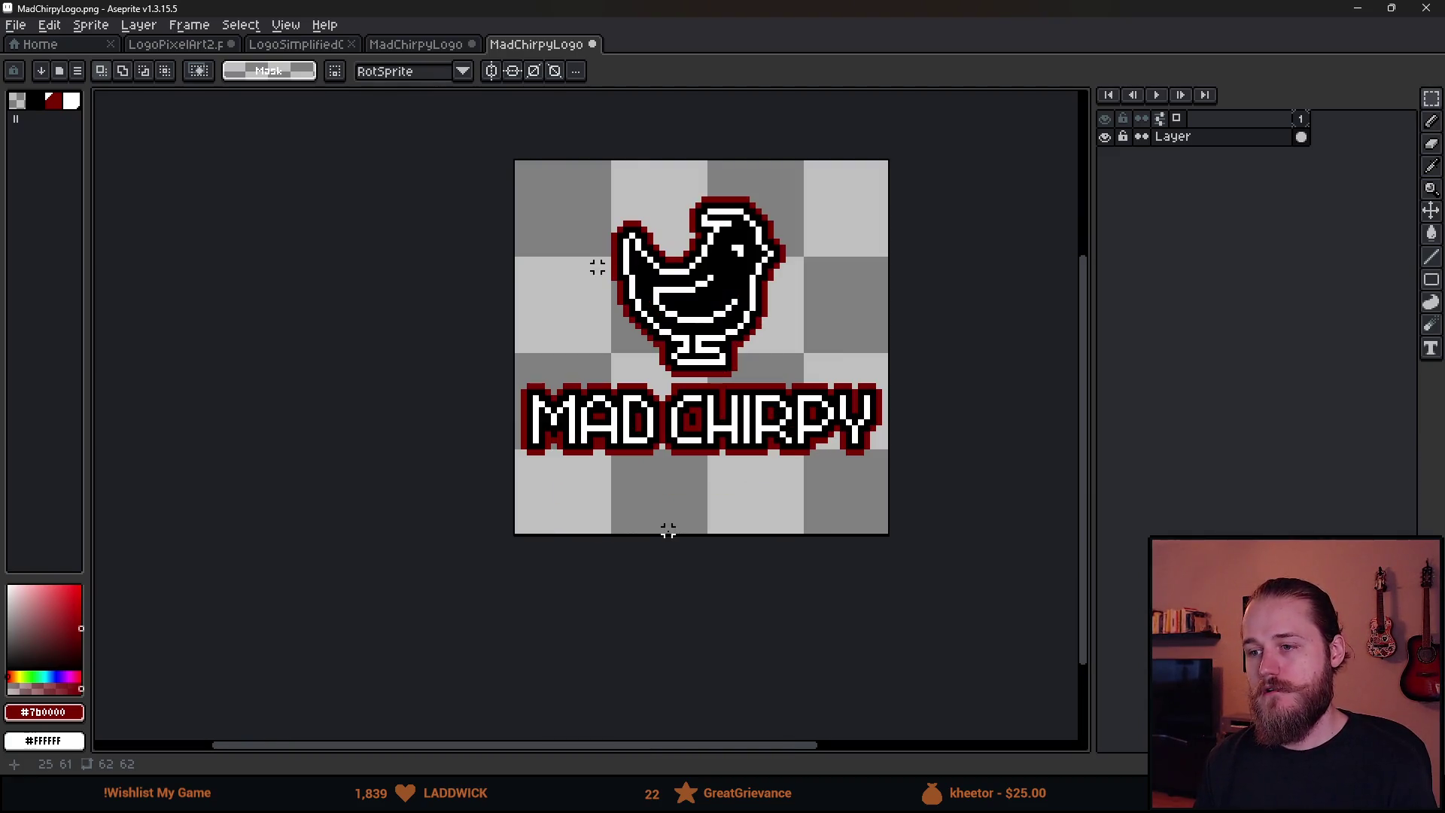
Inspect the layered logo, then switch to the flattened single-layer MadChirpyLogo document
left_click(452, 46)
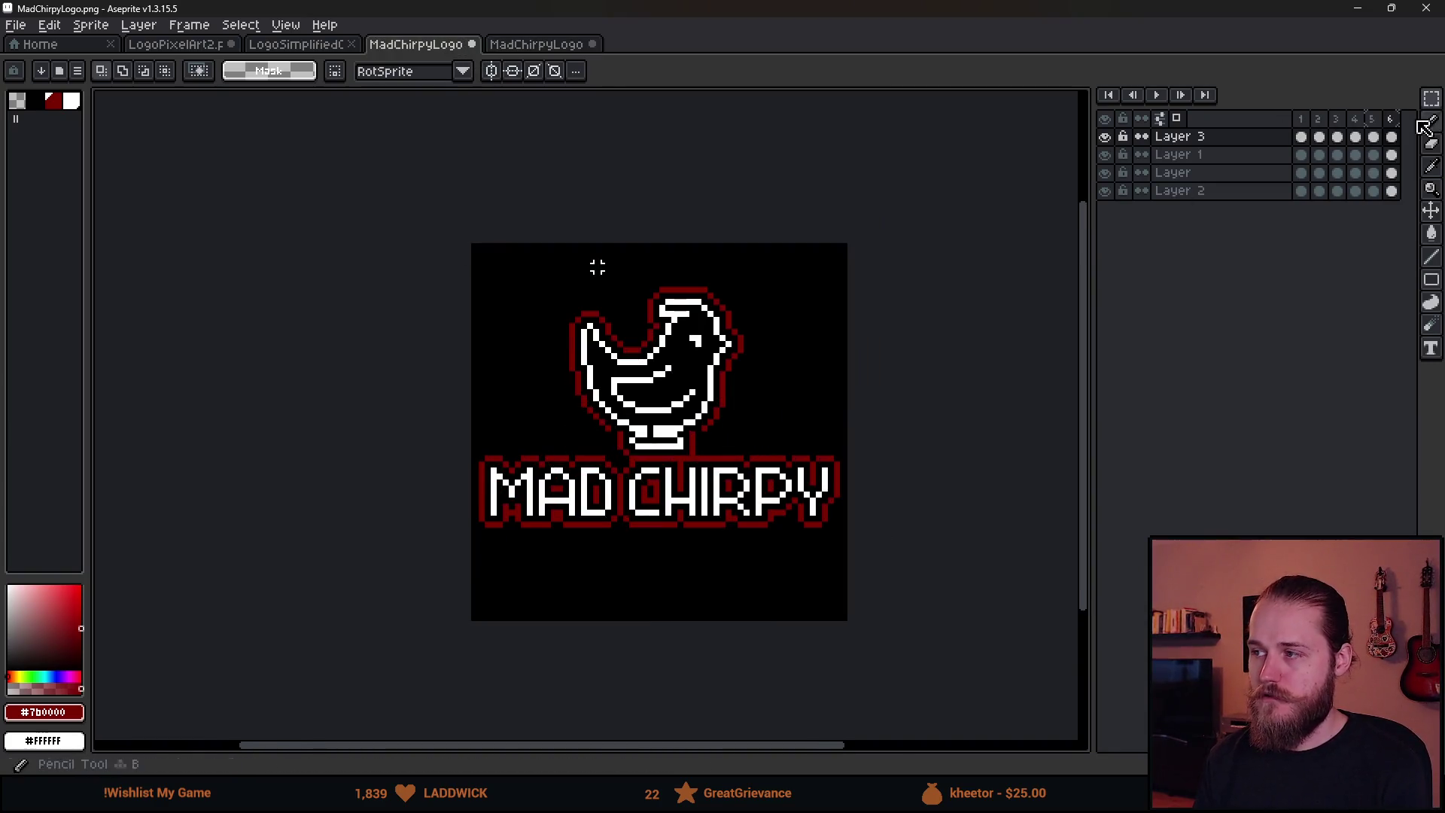
scroll(805, 596, "down", 3)
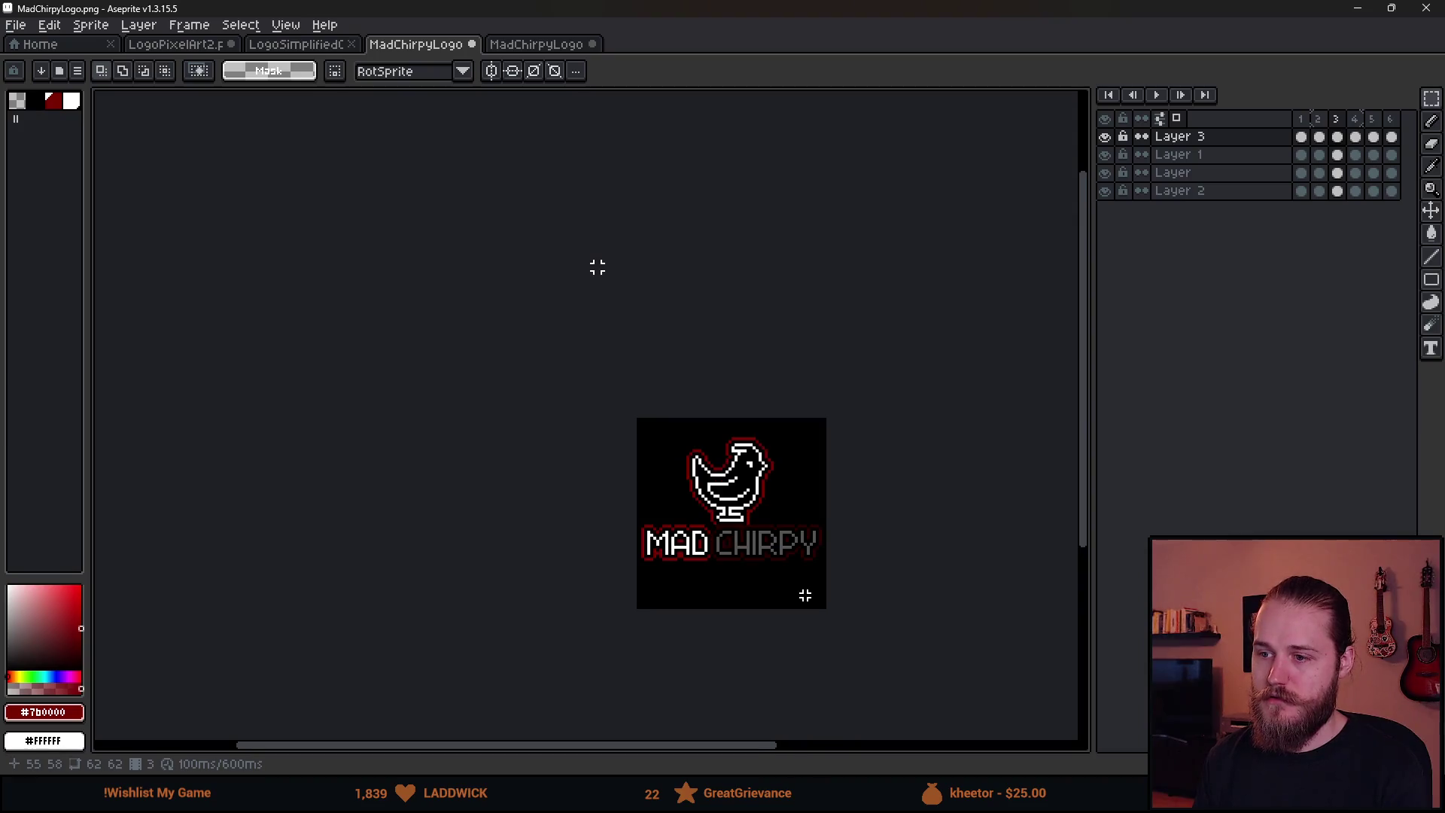
left_click_drag(805, 595, 736, 558)
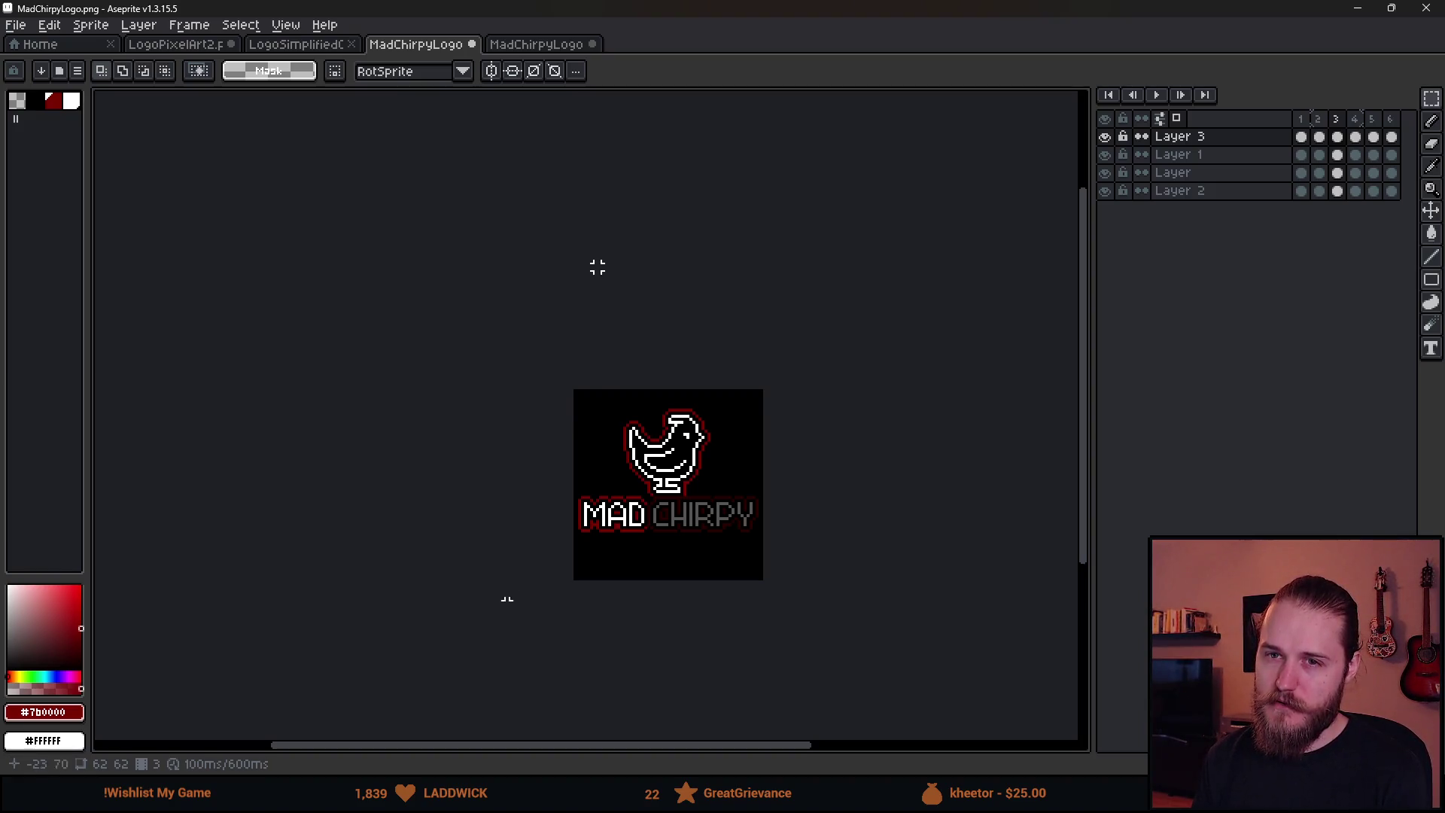
scroll(622, 561, "up", 3)
left_click_drag(705, 555, 629, 574)
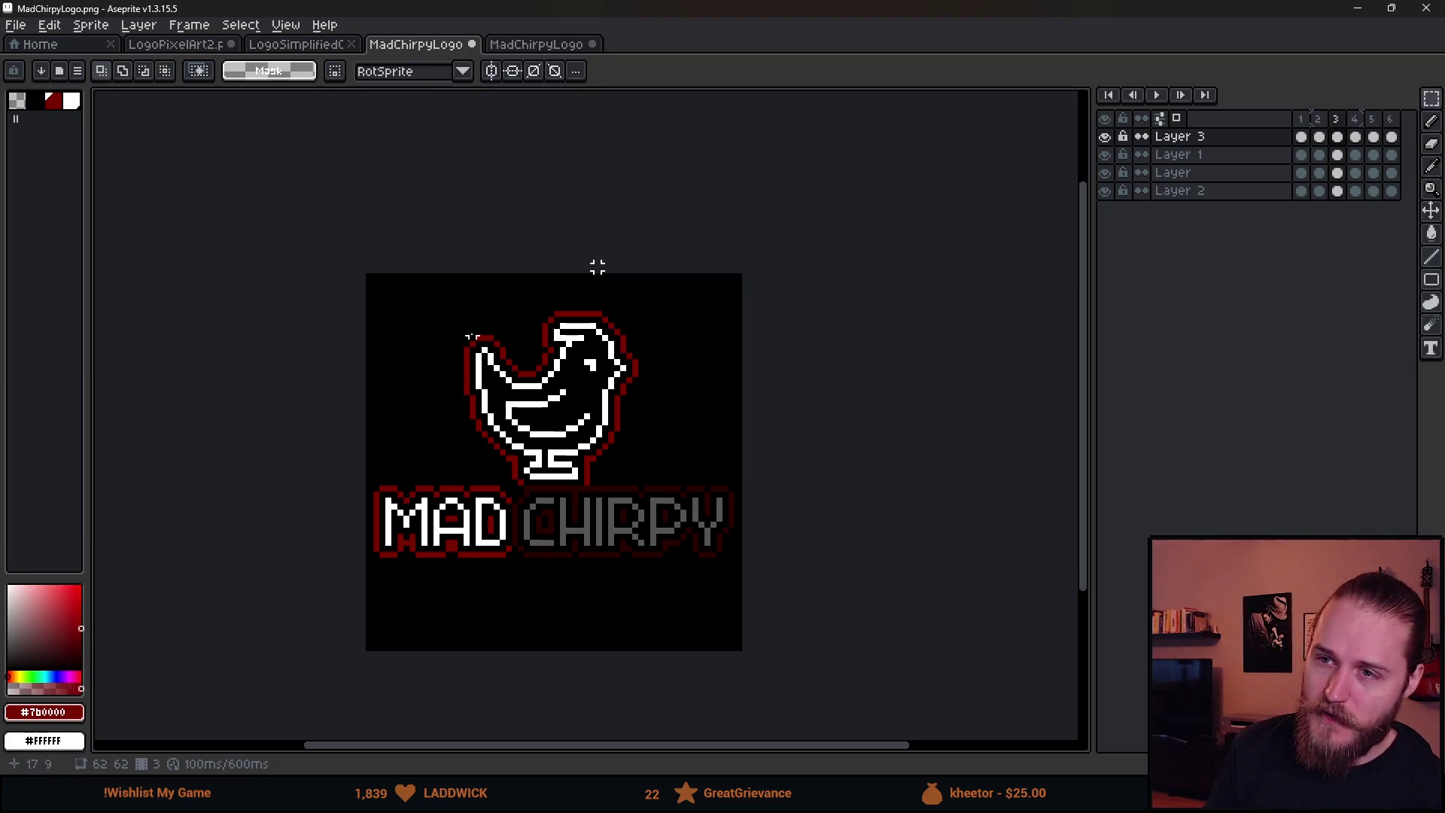
left_click(534, 47)
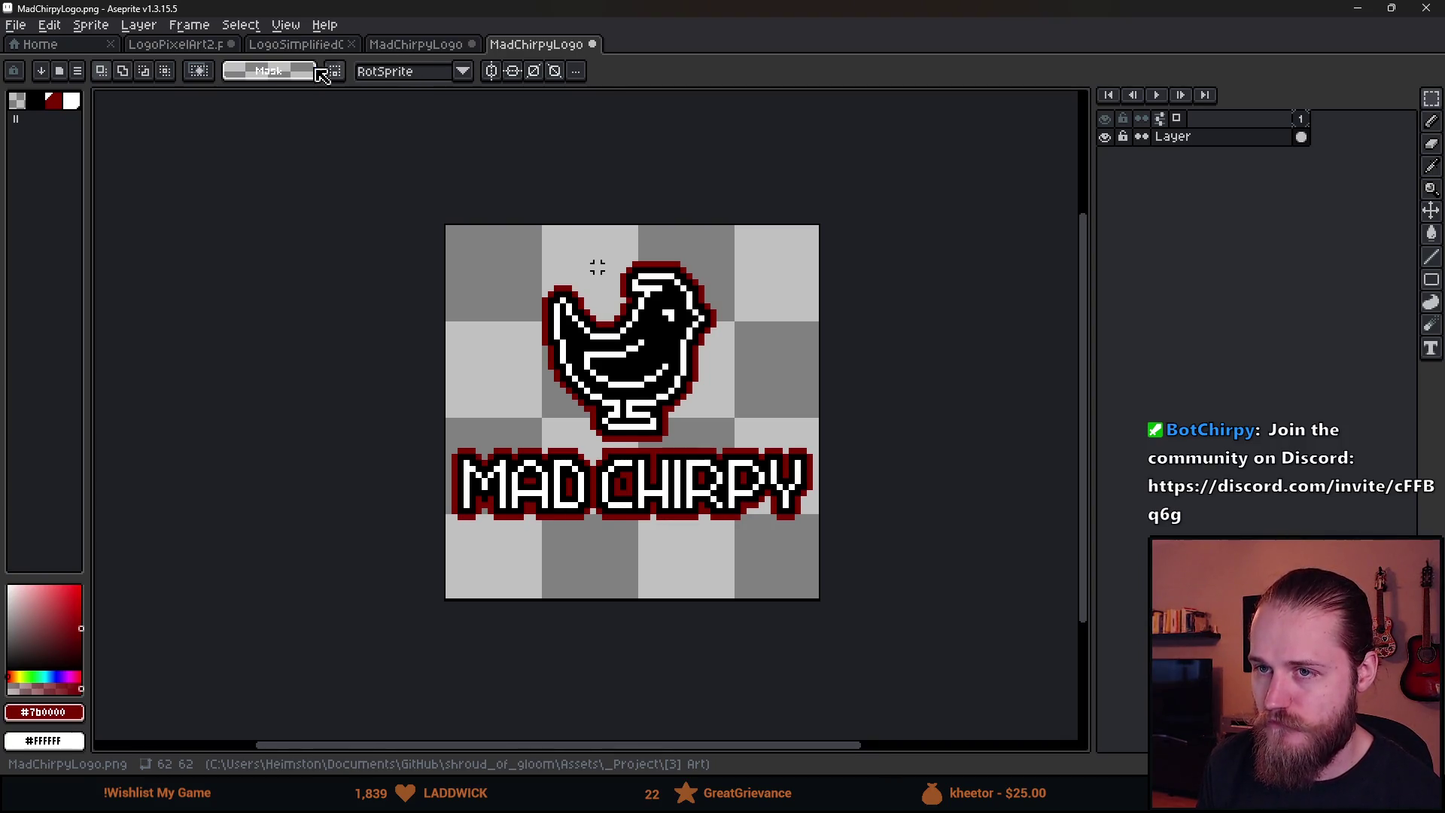
Return to the layered MadChirpyLogo file, step to the first frame, and toggle Layer 1's visibility
left_click(411, 48)
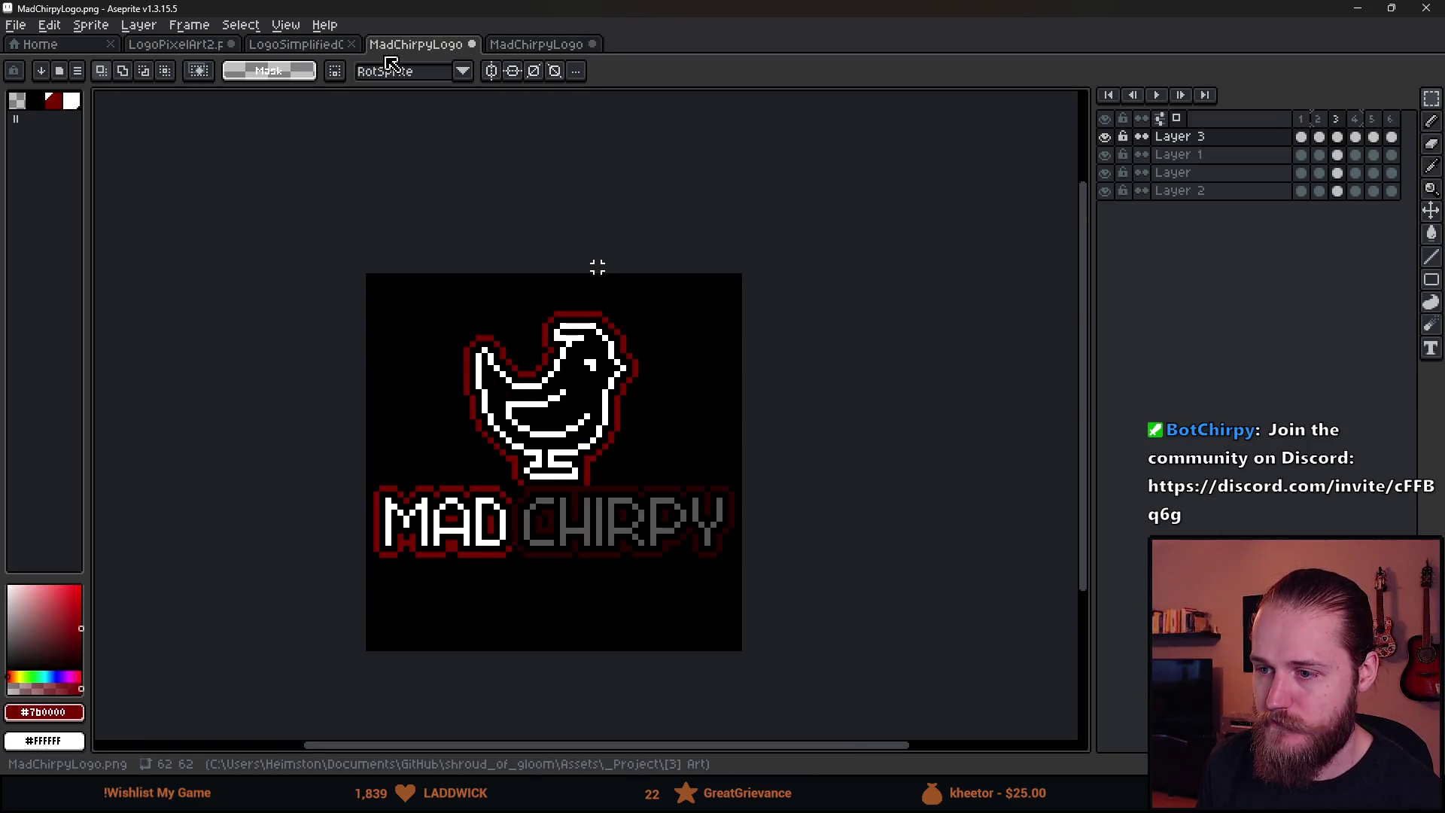
key("Left")
key("Left")
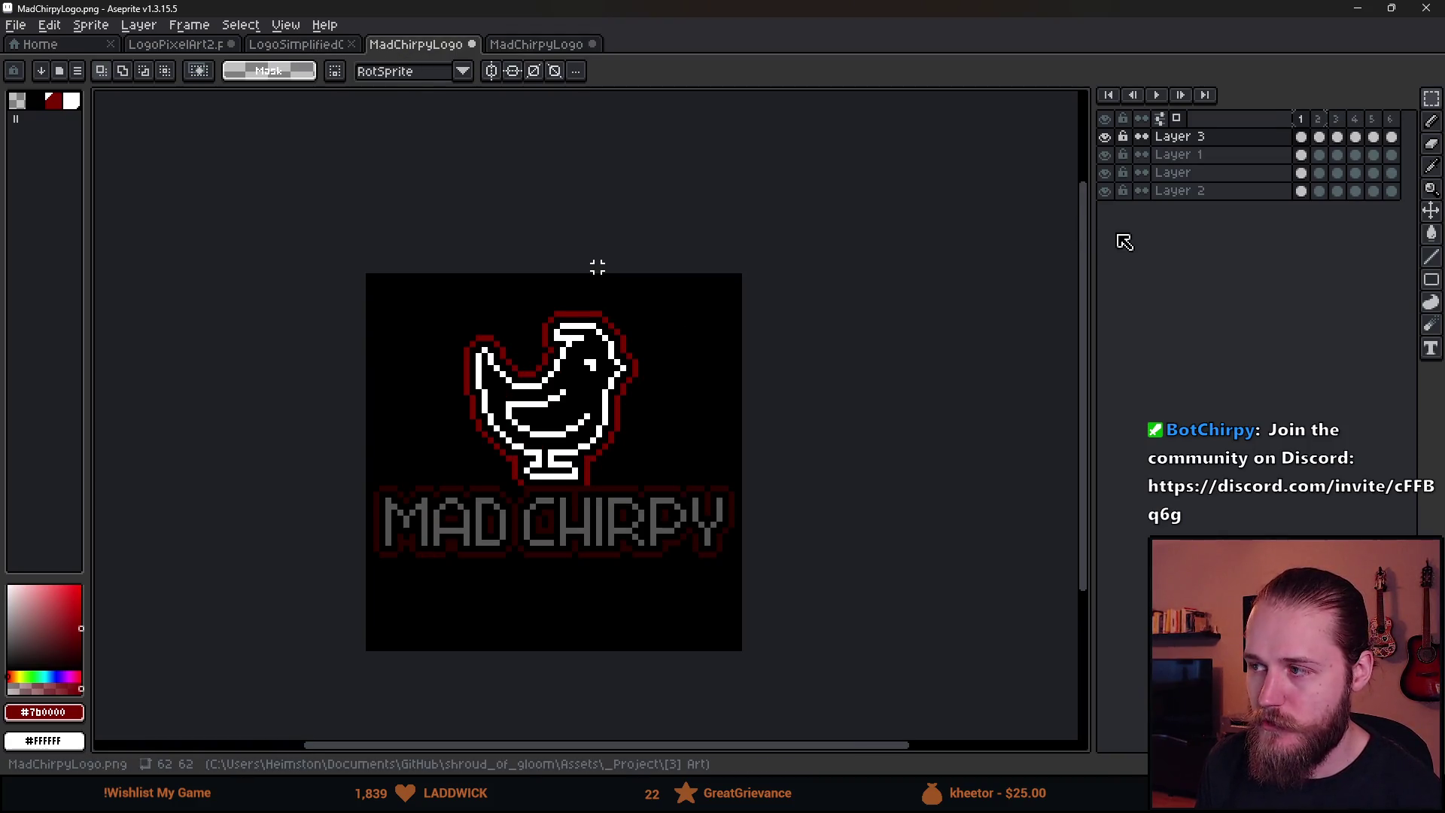
left_click(1104, 174)
left_click(1105, 174)
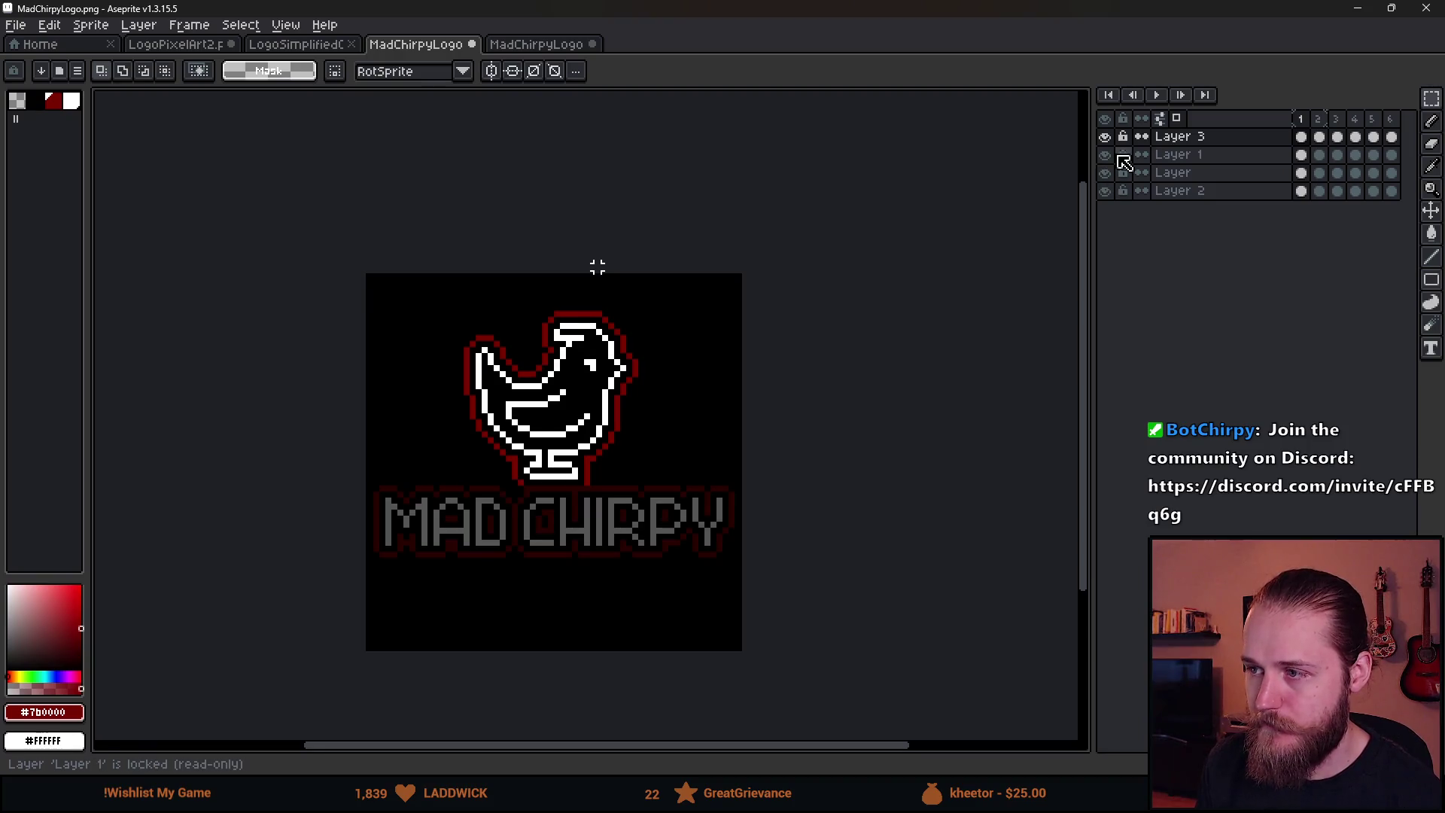
left_click(1107, 156)
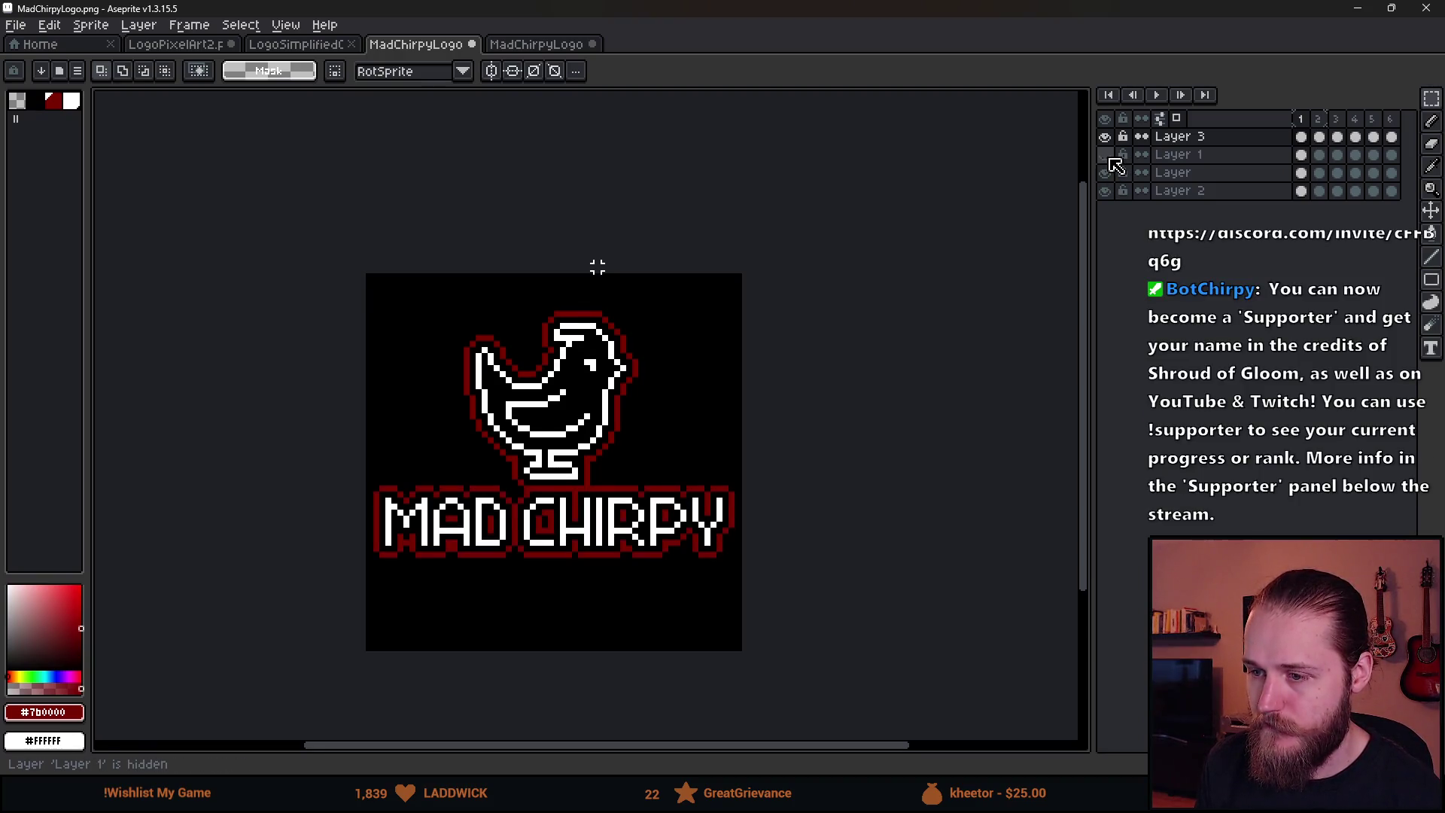
left_click(1107, 156)
Play the logo animation in the timeline, then minimize Aseprite
scroll(566, 573, "down", 5)
scroll(565, 572, "up", 4)
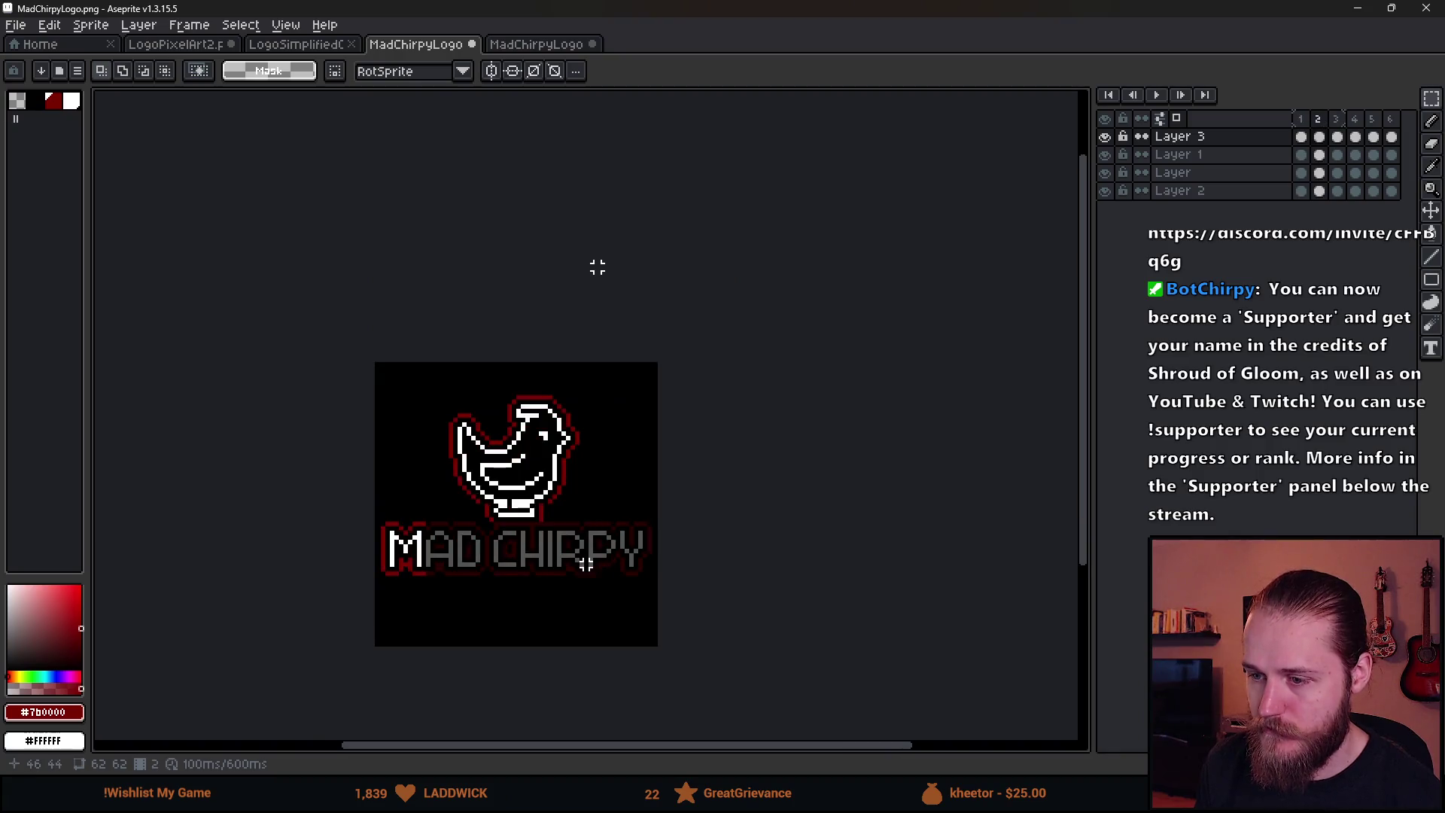
left_click(1154, 94)
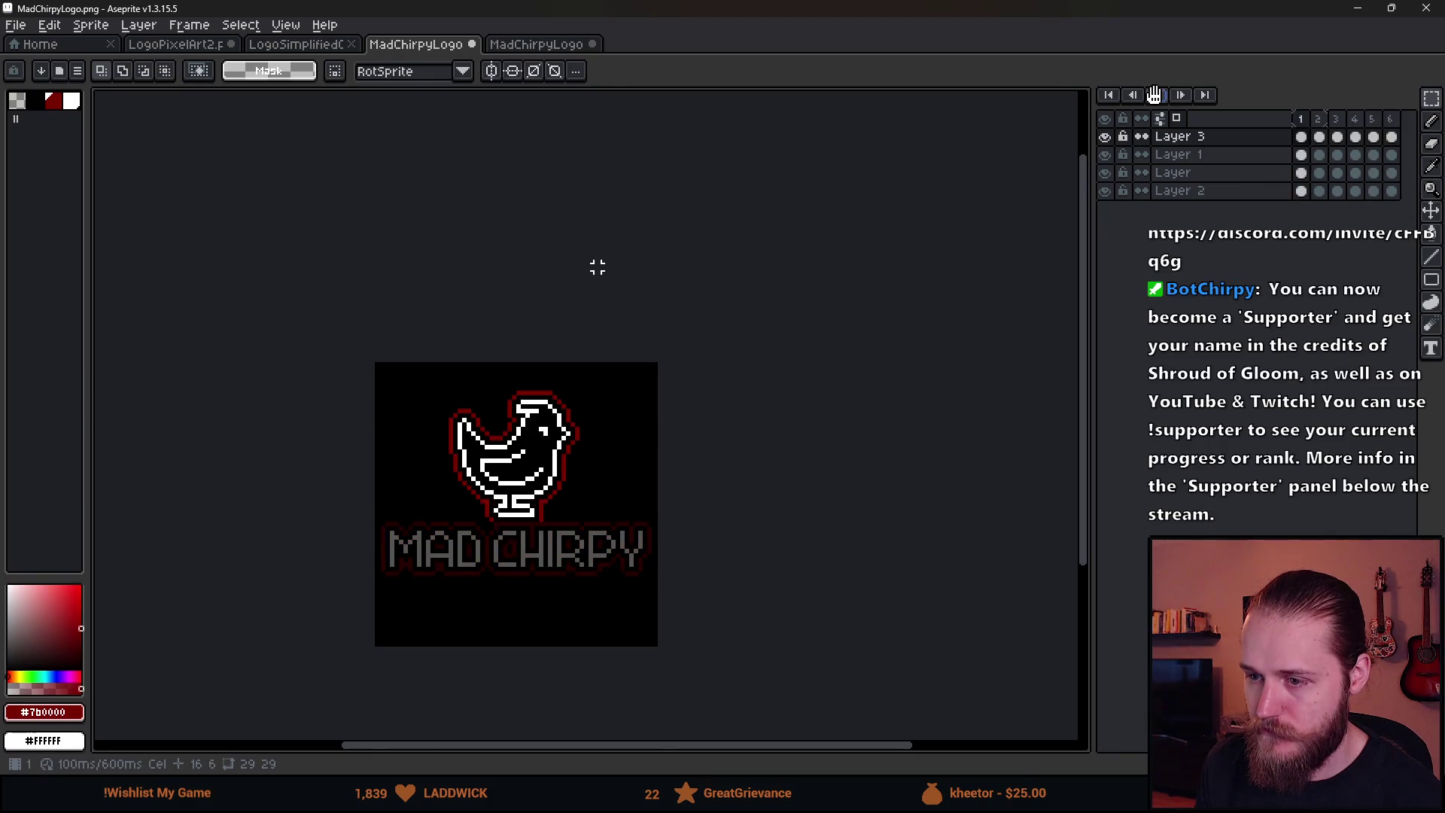
left_click(1364, 12)
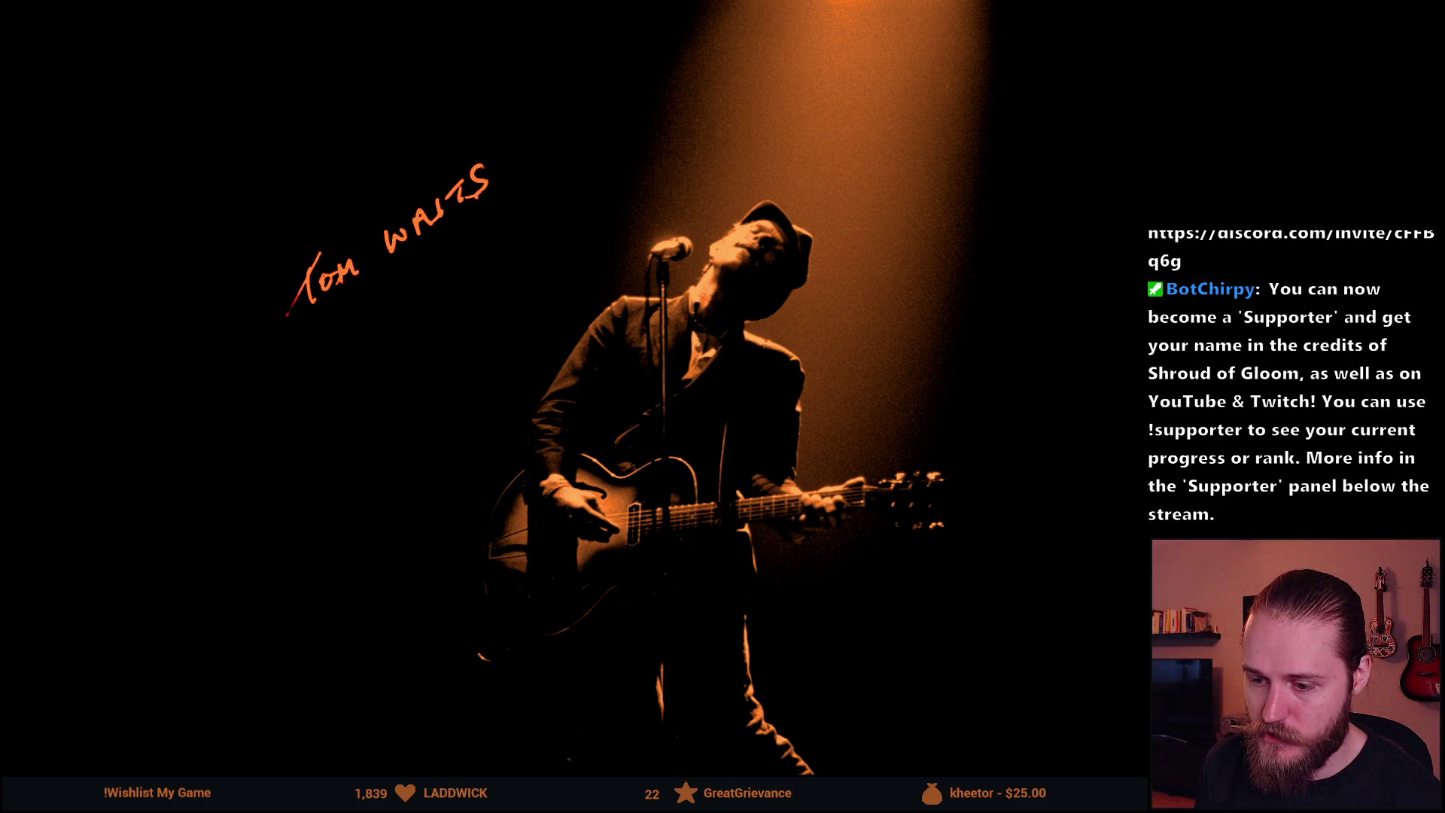
Stop the game, enlarge the Hierarchy, enable Loading_Screen, and show the Scene view
left_click(1054, 798)
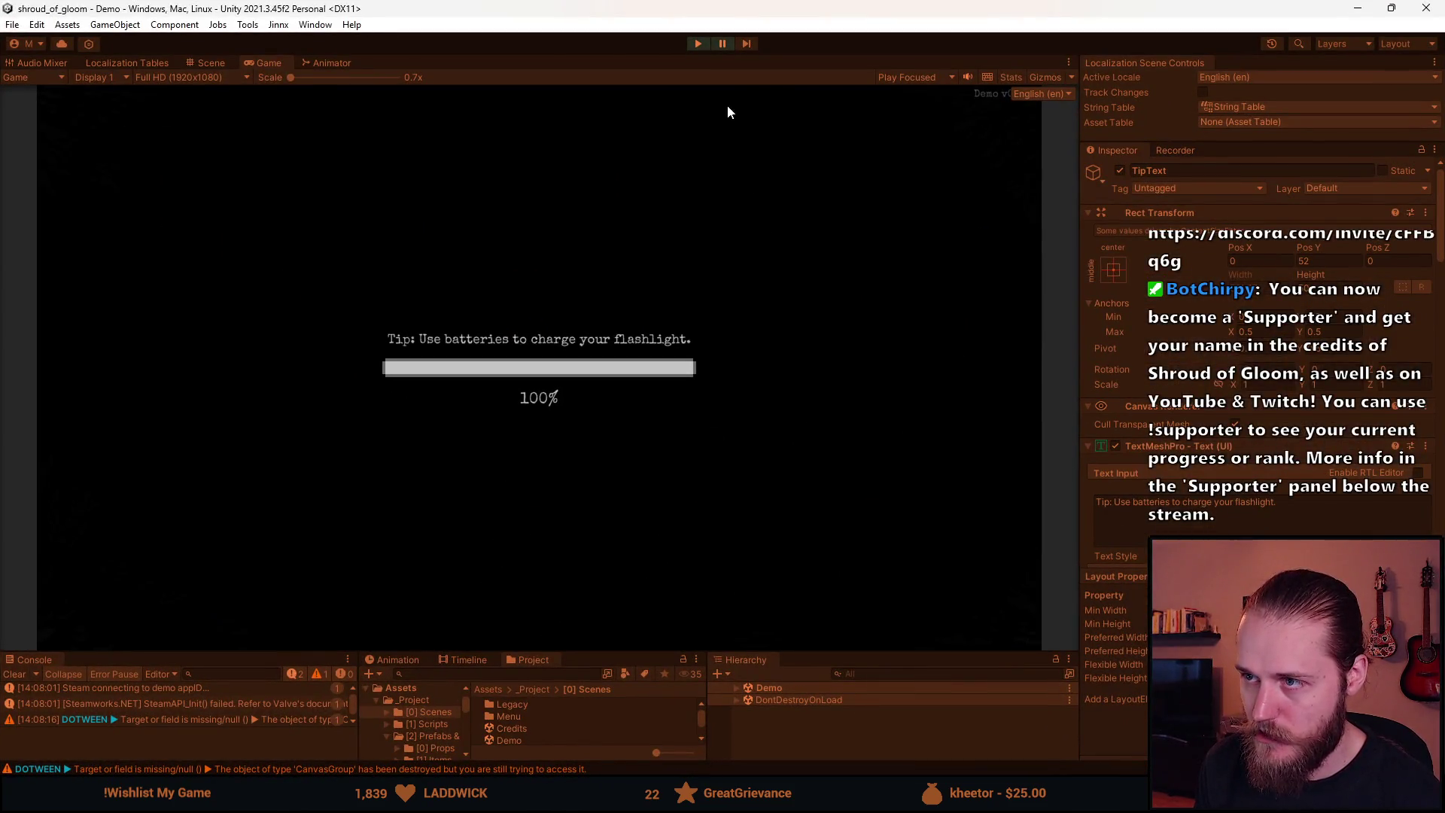
left_click(699, 44)
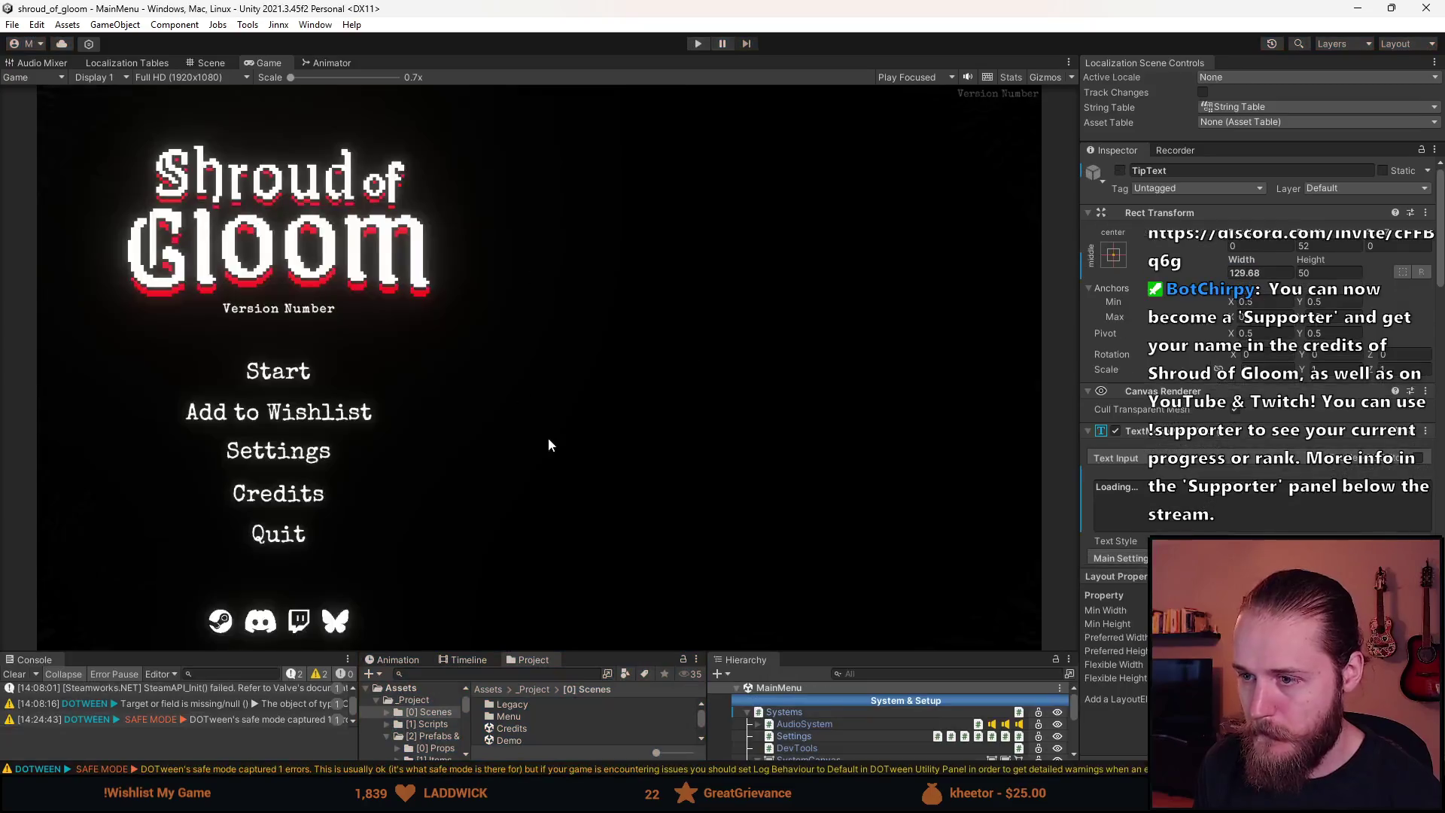
left_click_drag(849, 649, 849, 499)
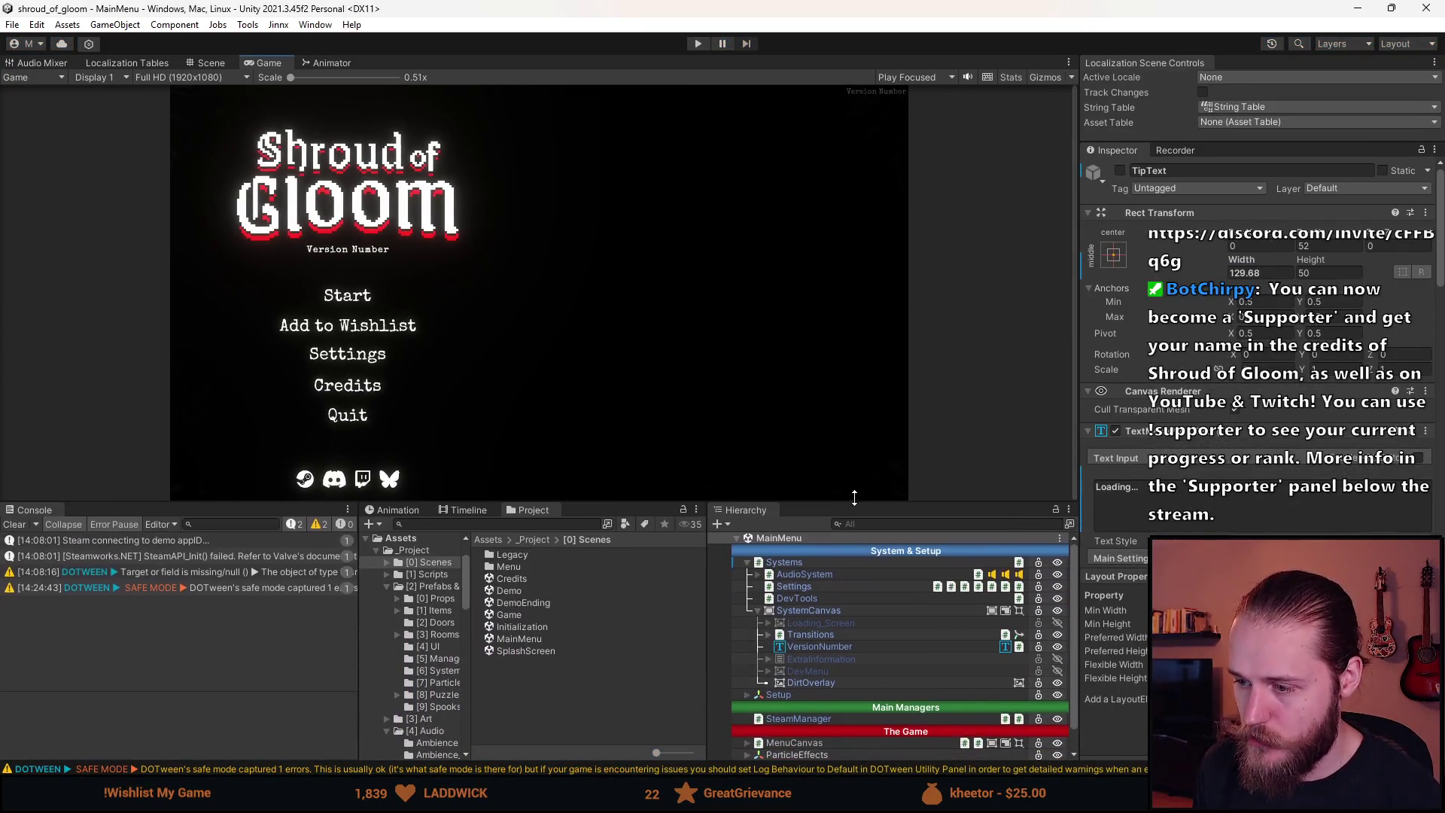
left_click(817, 618)
left_click(222, 62)
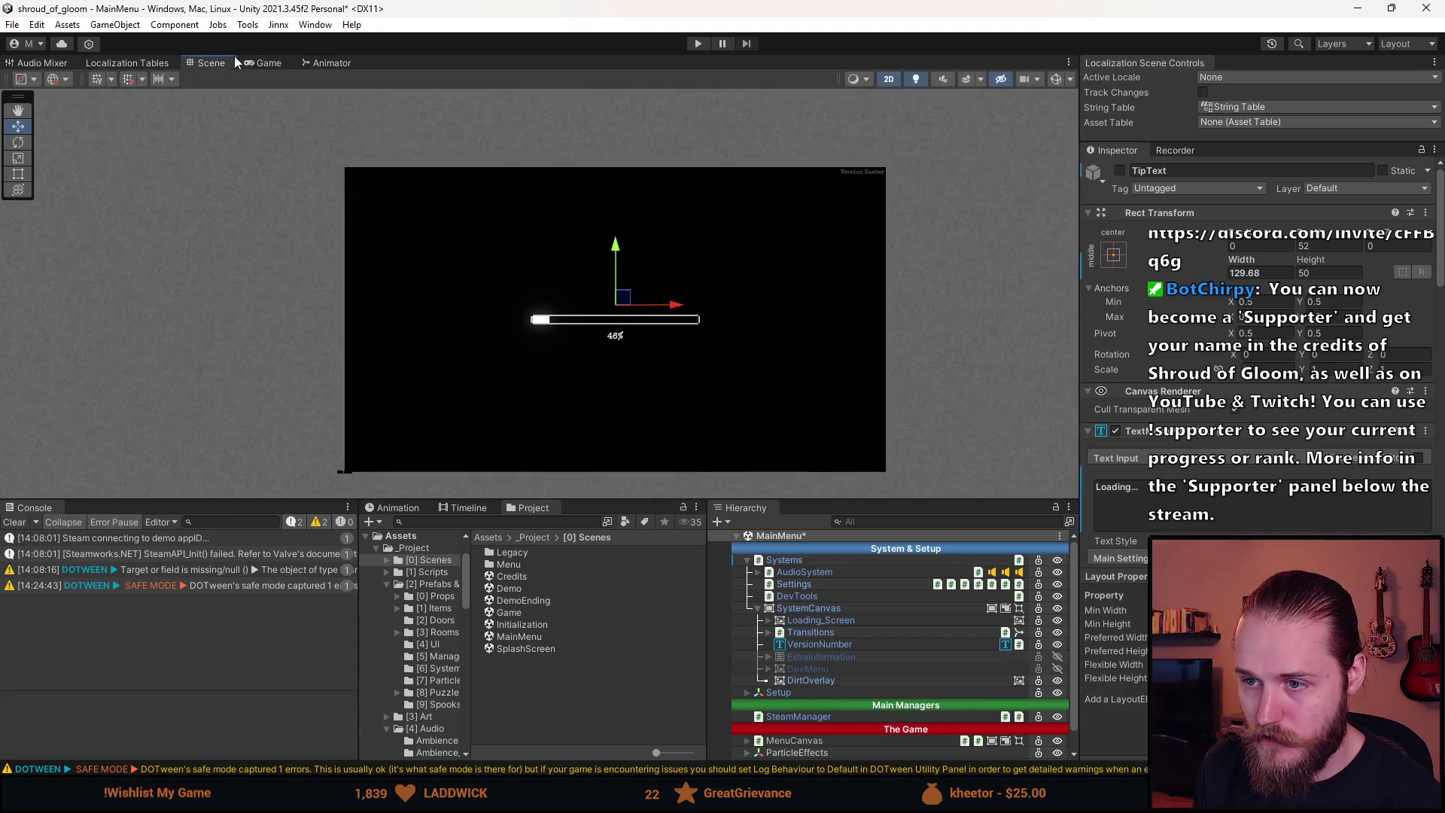
Expand Loading_Screen, select Loading_Bar, and open its Source Image sprite picker
left_click(811, 621)
left_click(768, 620)
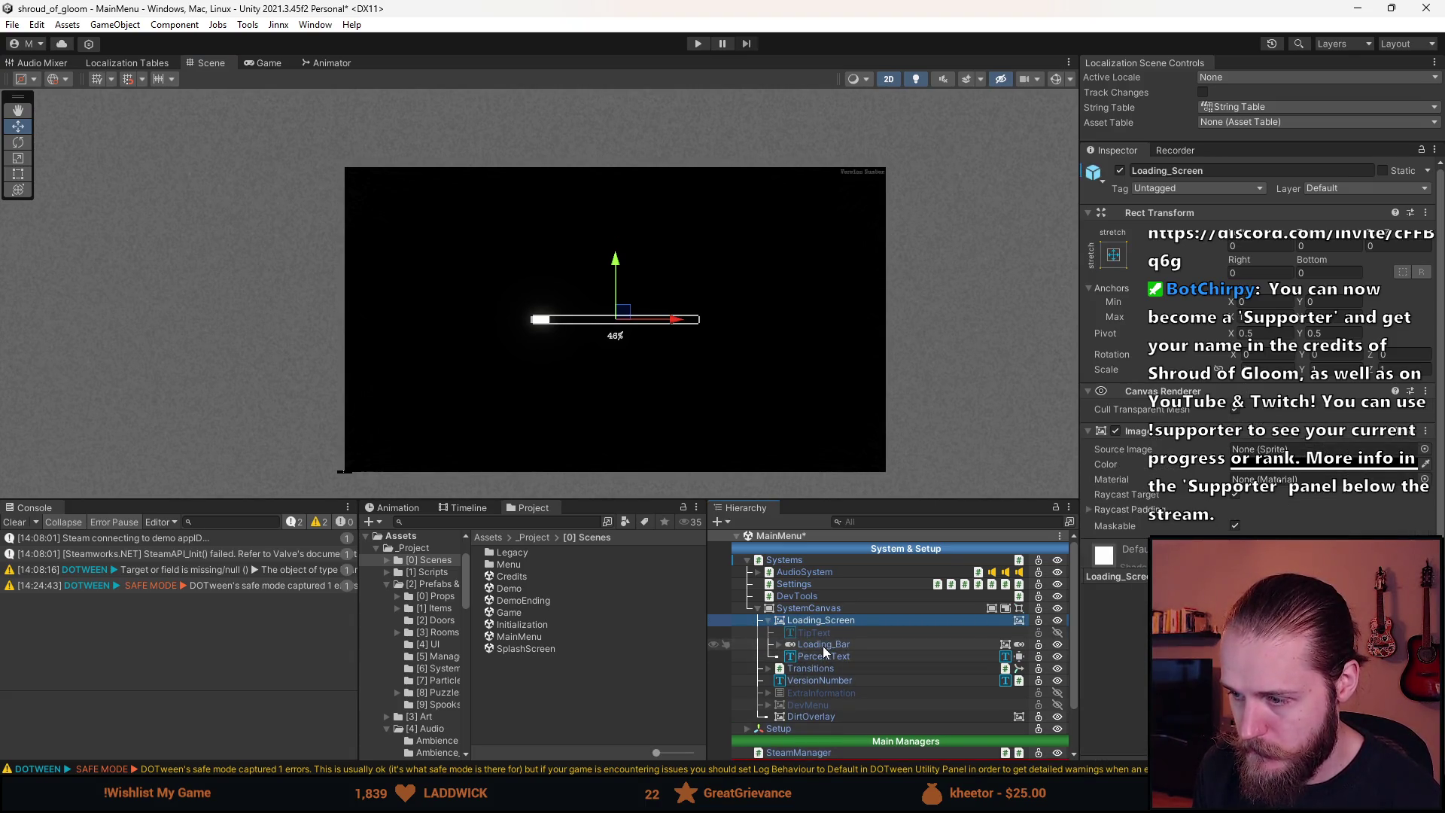
left_click(823, 646)
left_click(779, 644)
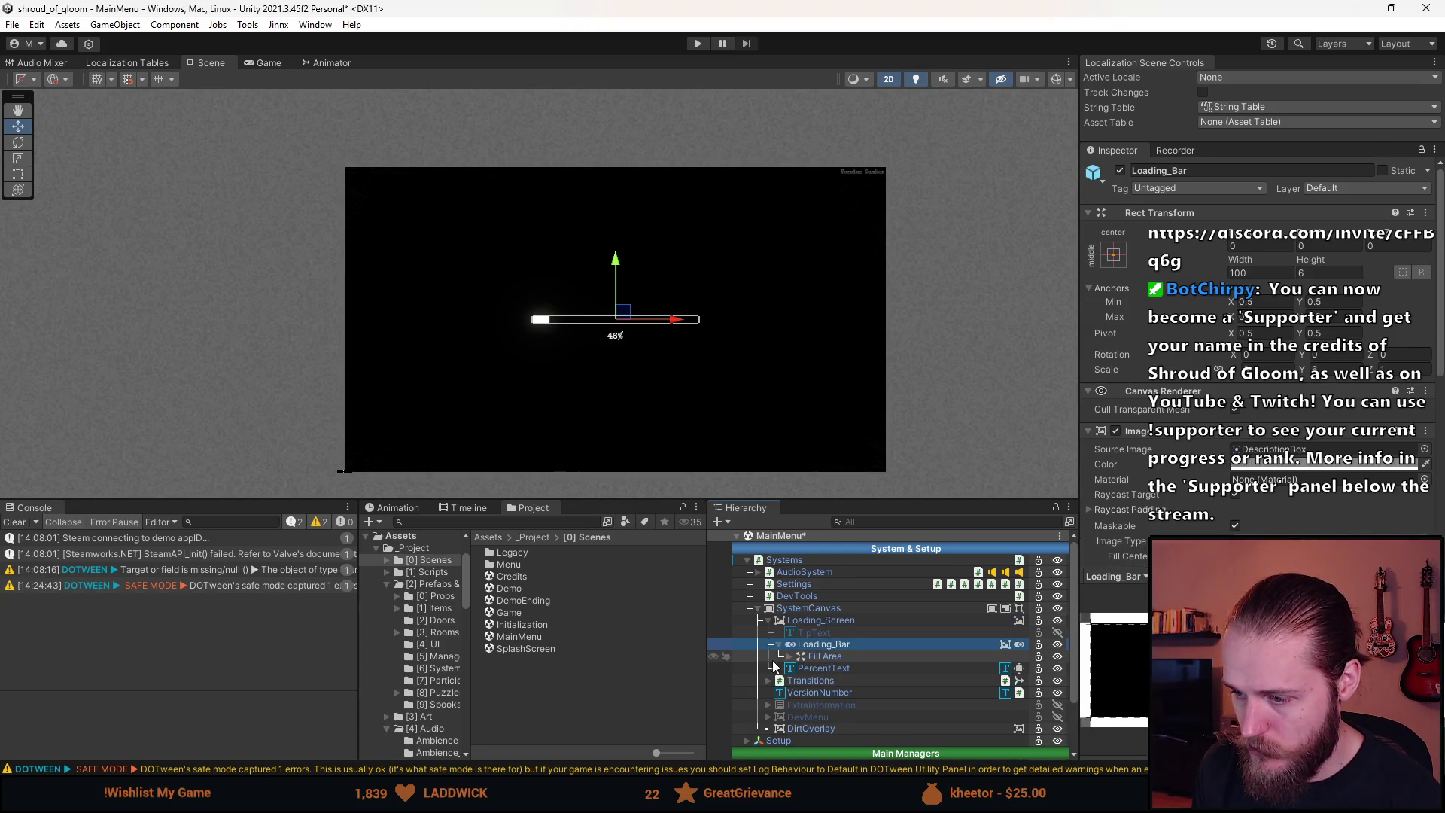
scroll(694, 344, "up", 3)
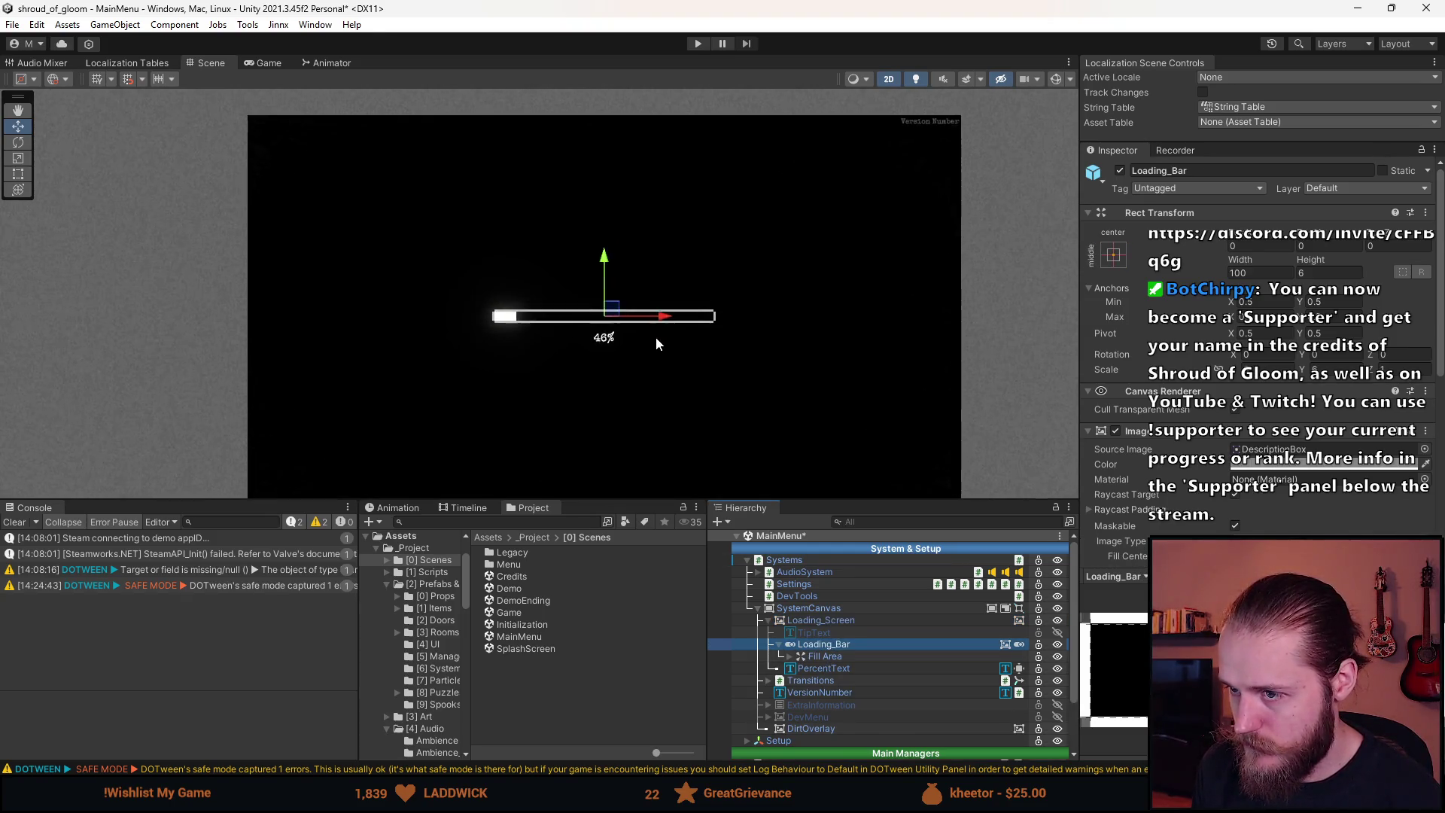
left_click(1426, 450)
type("logo")
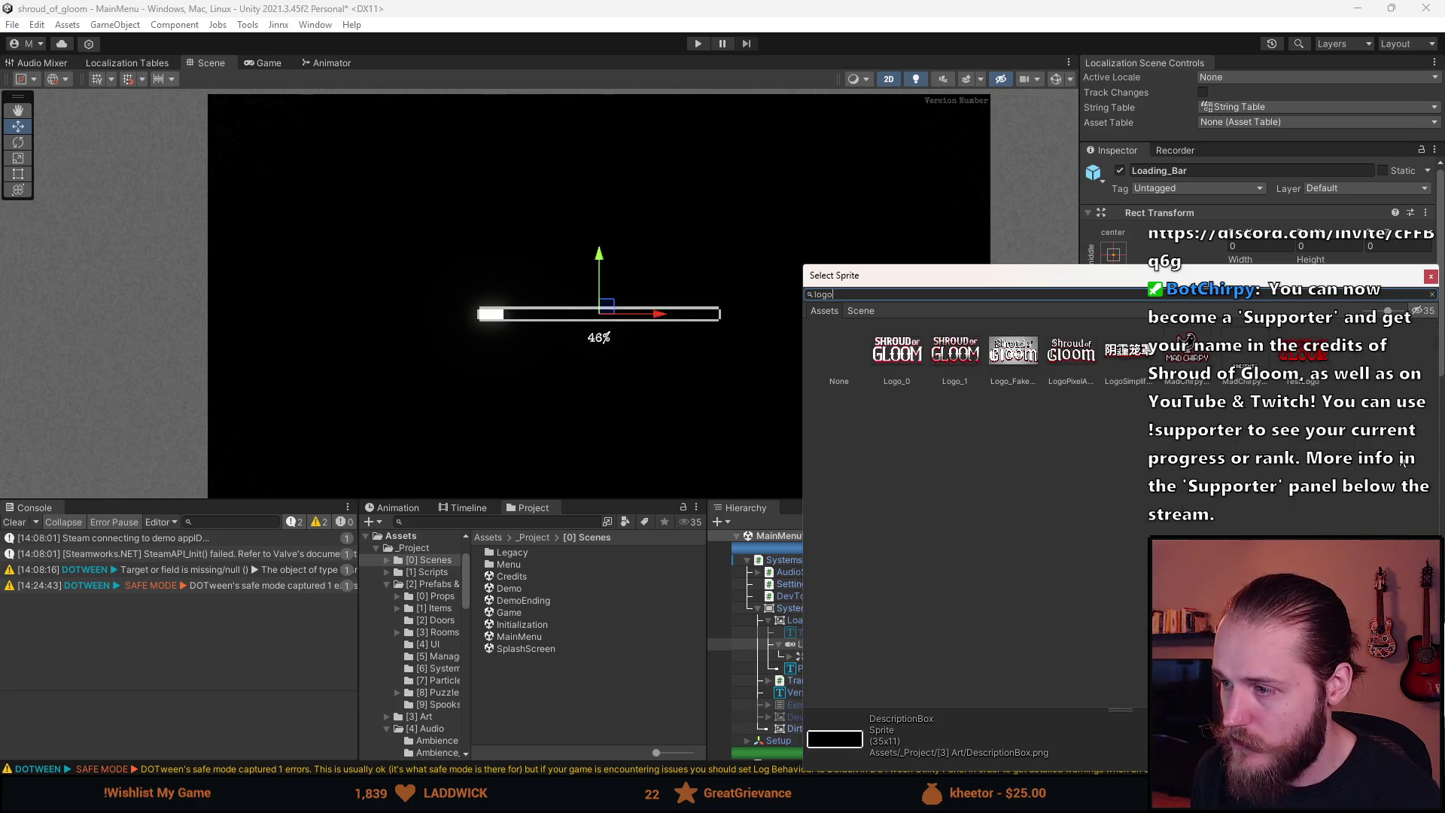
Preview LogoPixelArt2, then assign the MadChirpyLogo sprite as Loading_Bar's source image
left_click(1073, 360)
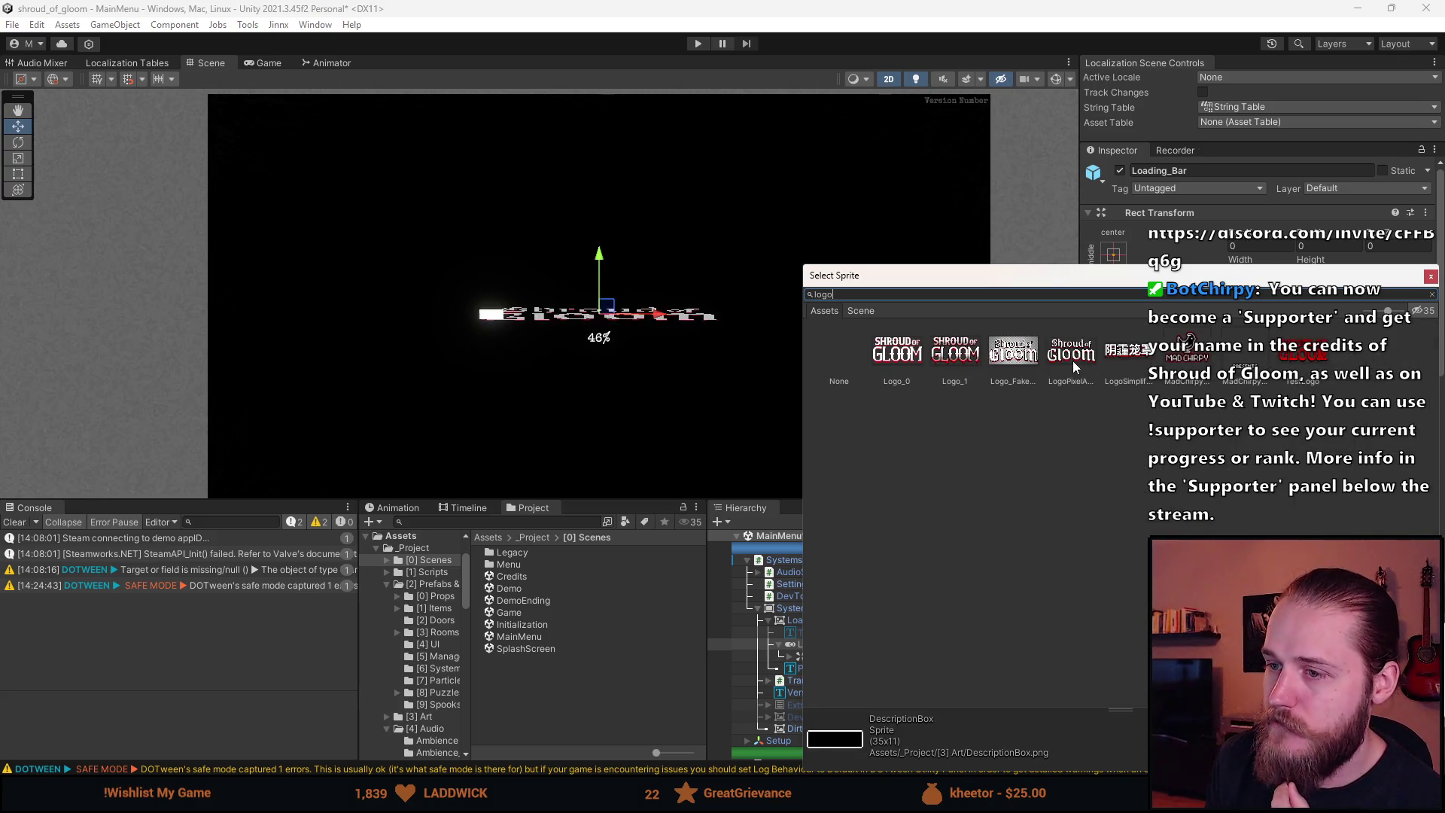
left_click(1185, 360)
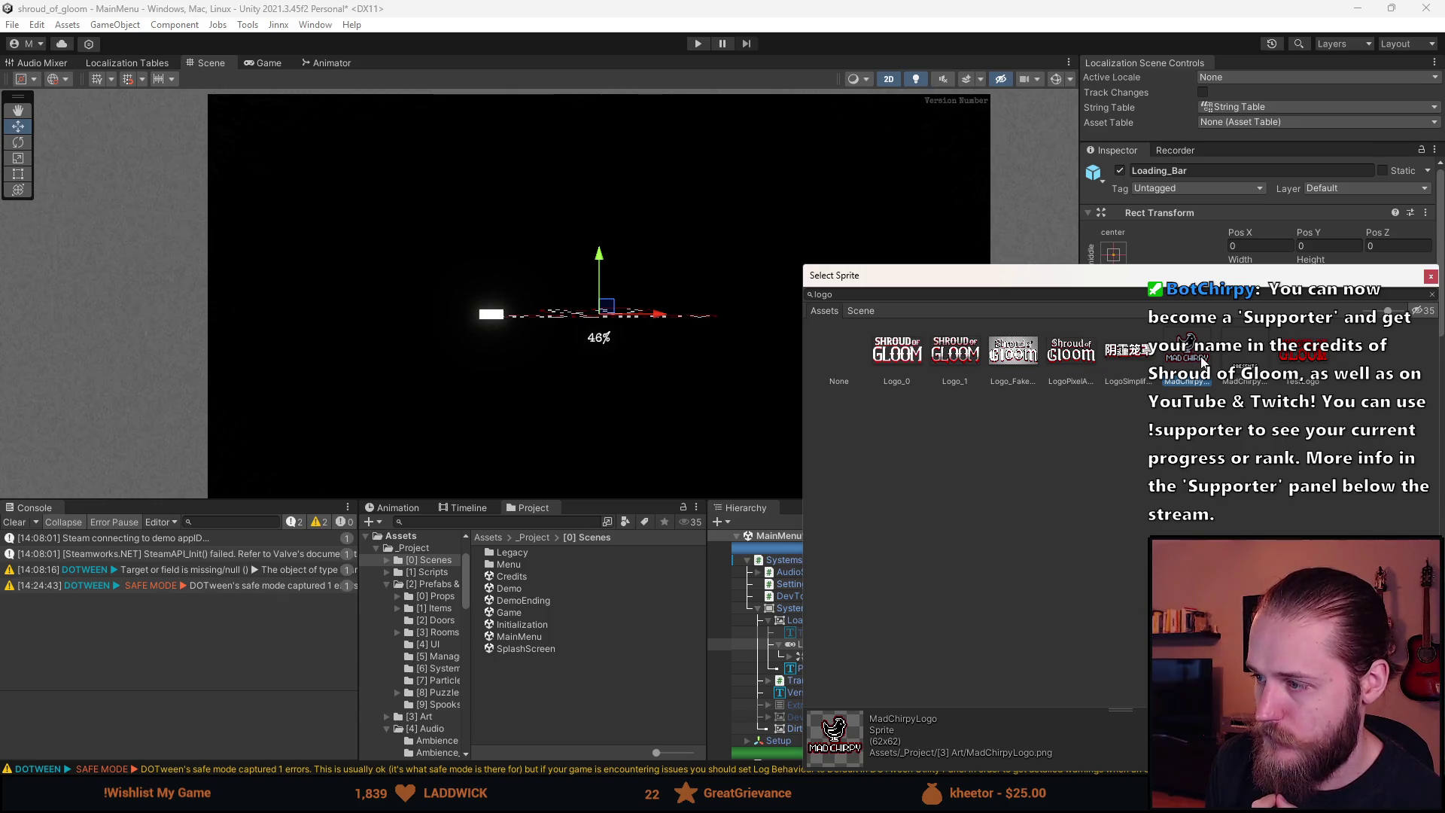
double_click(1187, 361)
scroll(1248, 451, "down", 3)
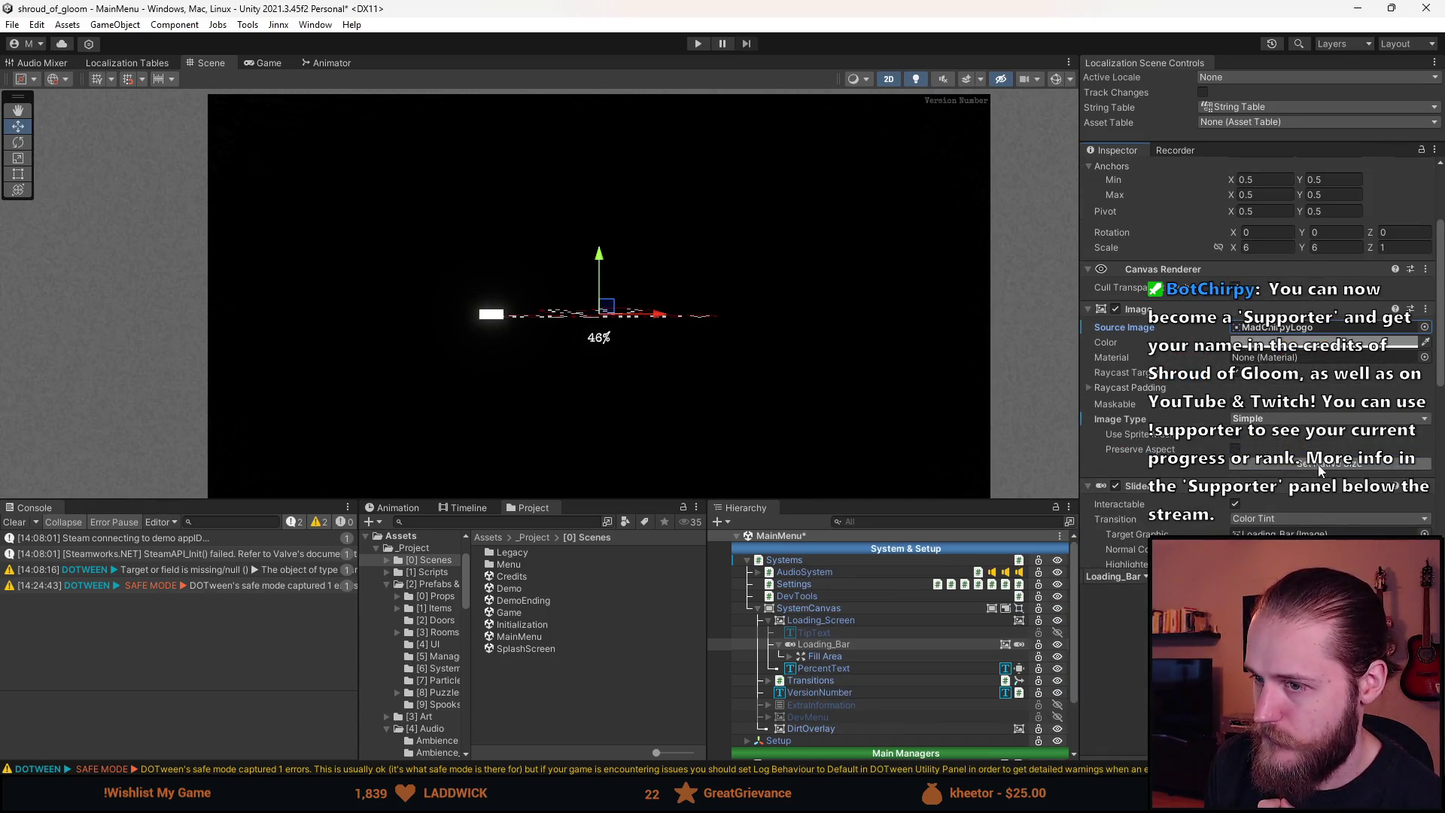
Set the logo to its native size, centre it in the Scene view, and clear the console
left_click(1318, 464)
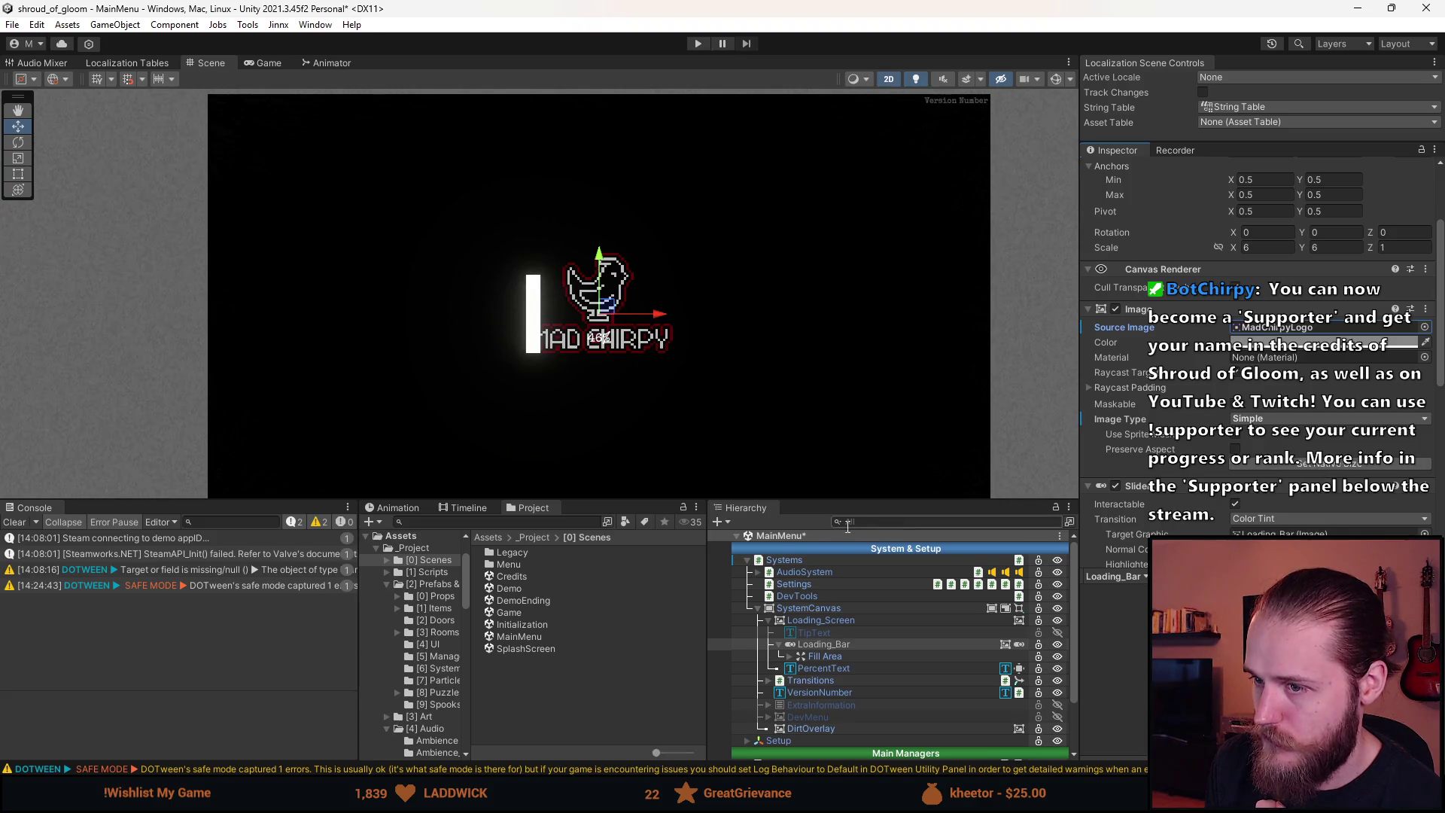
scroll(574, 314, "up", 4)
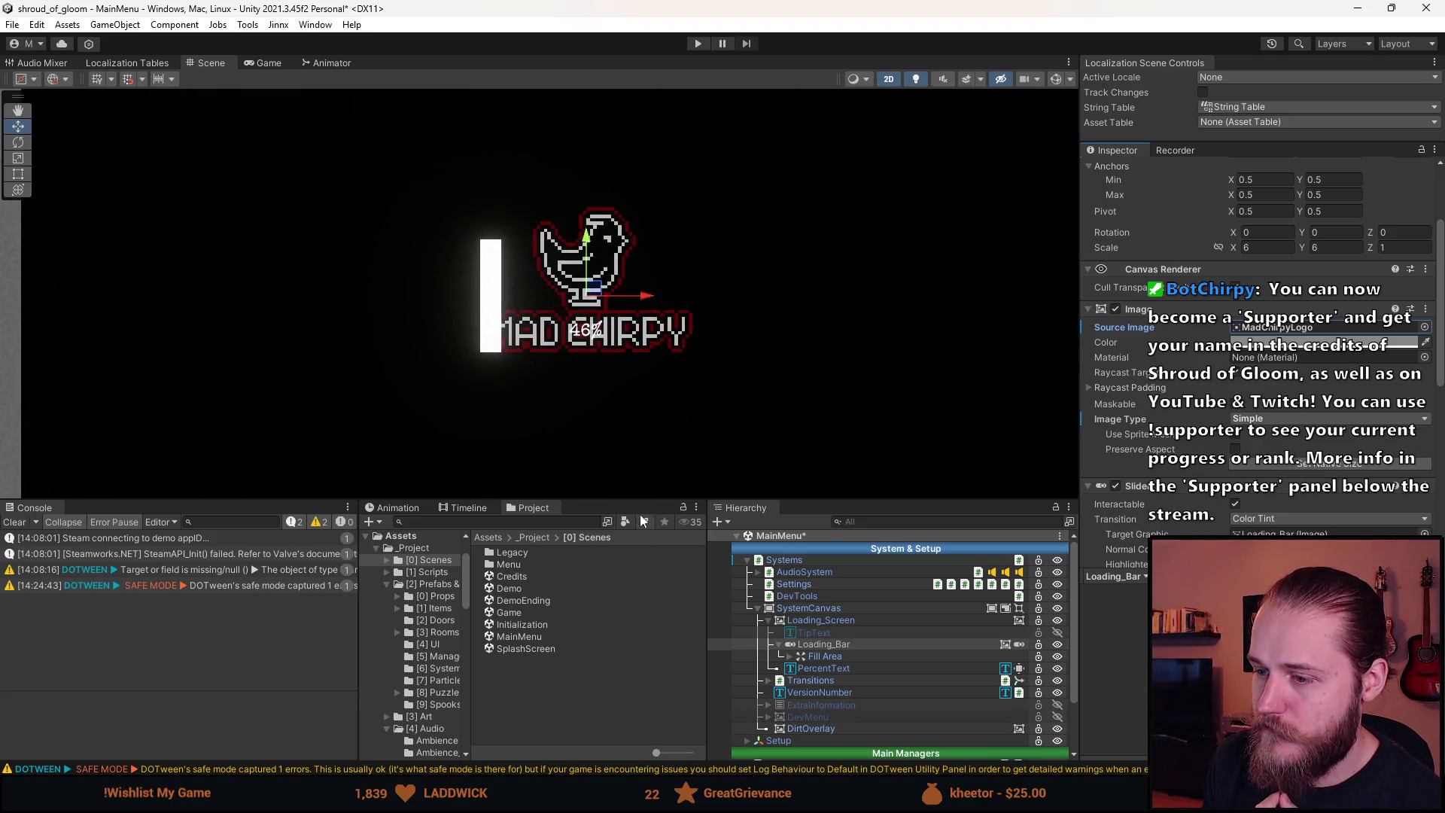
left_click_drag(677, 442, 606, 457)
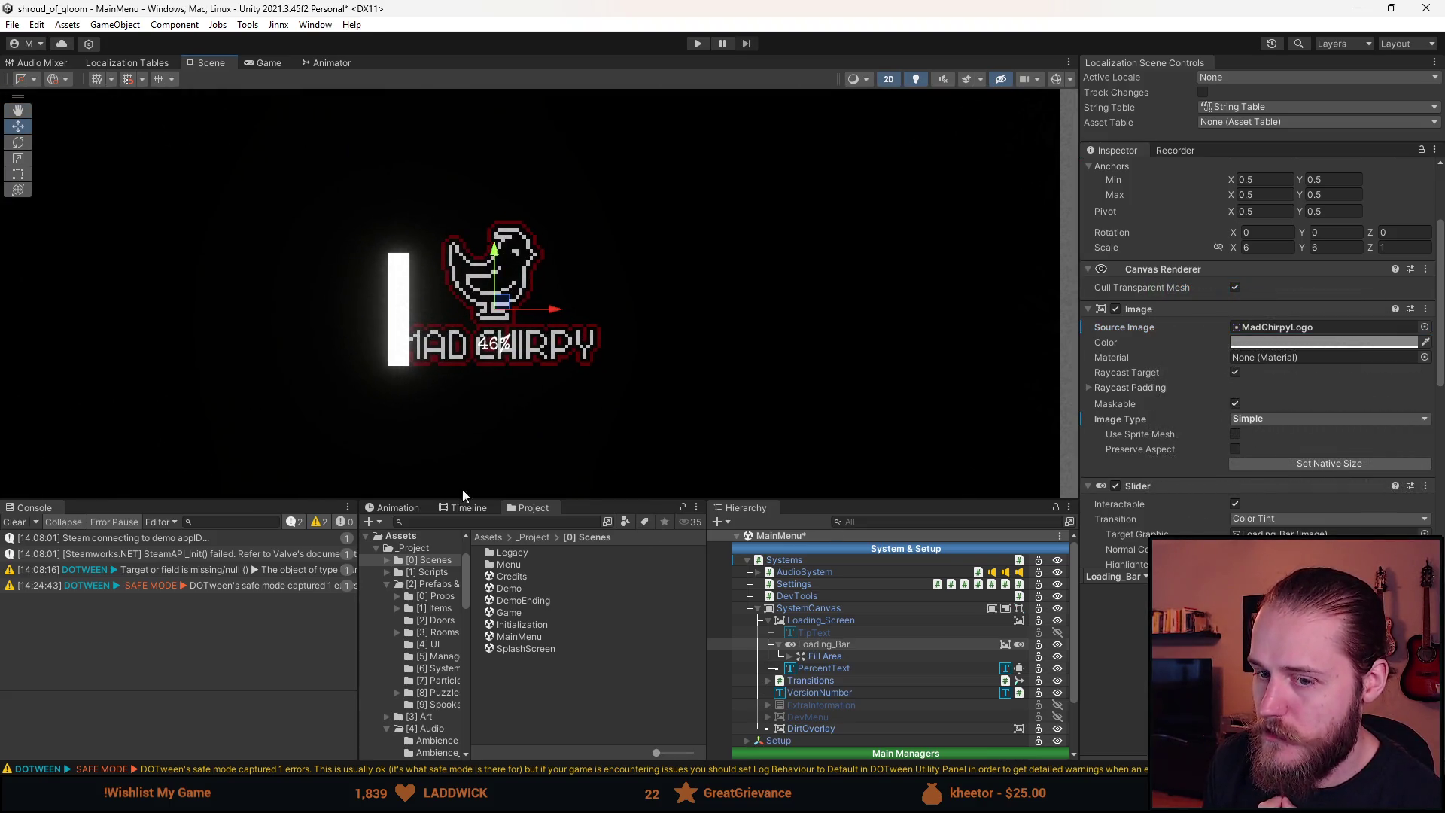
left_click(14, 521)
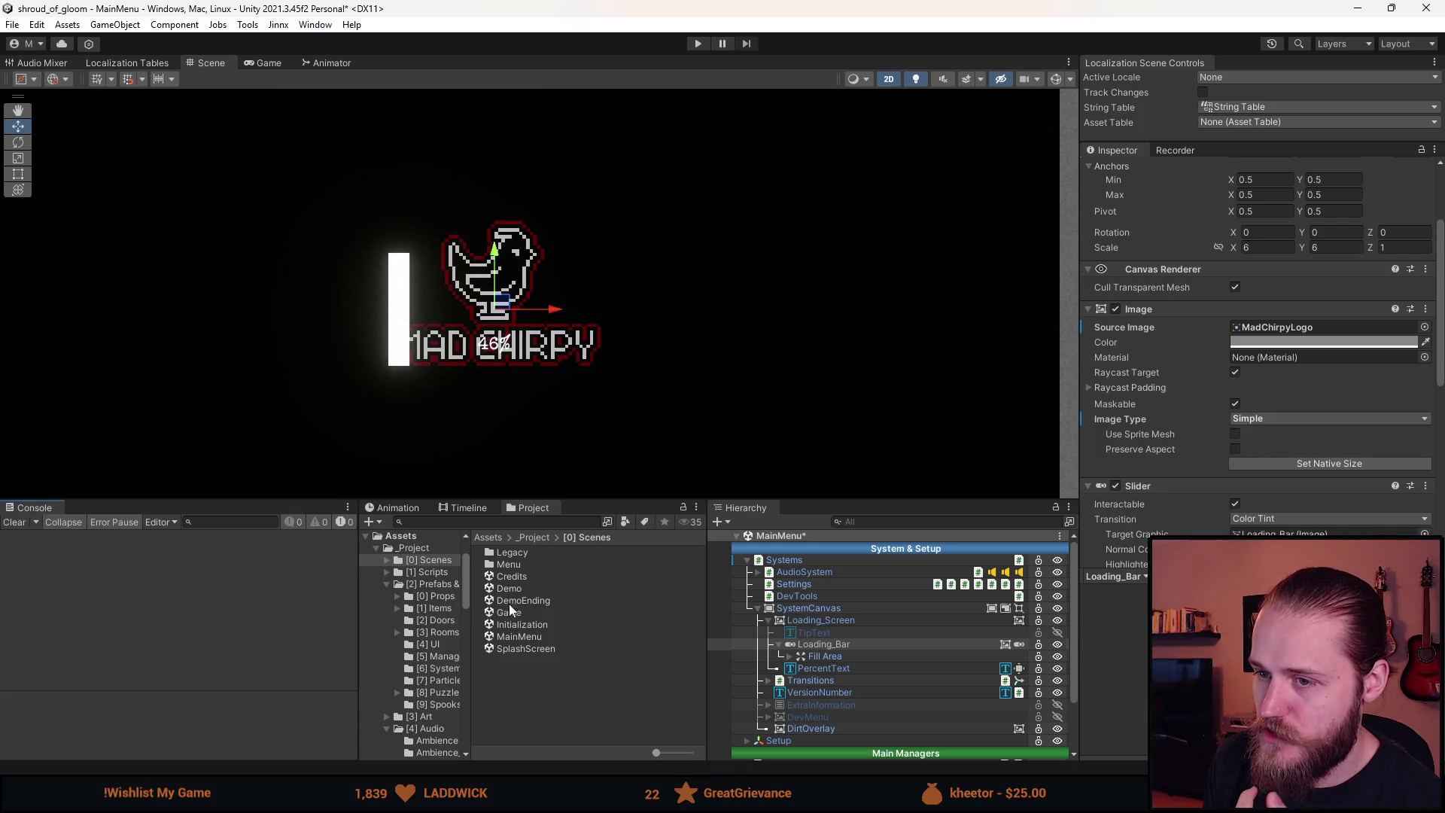
Expand Fill Area, select Fill, and open its image Color picker
left_click(792, 657)
left_click(790, 657)
left_click(843, 667)
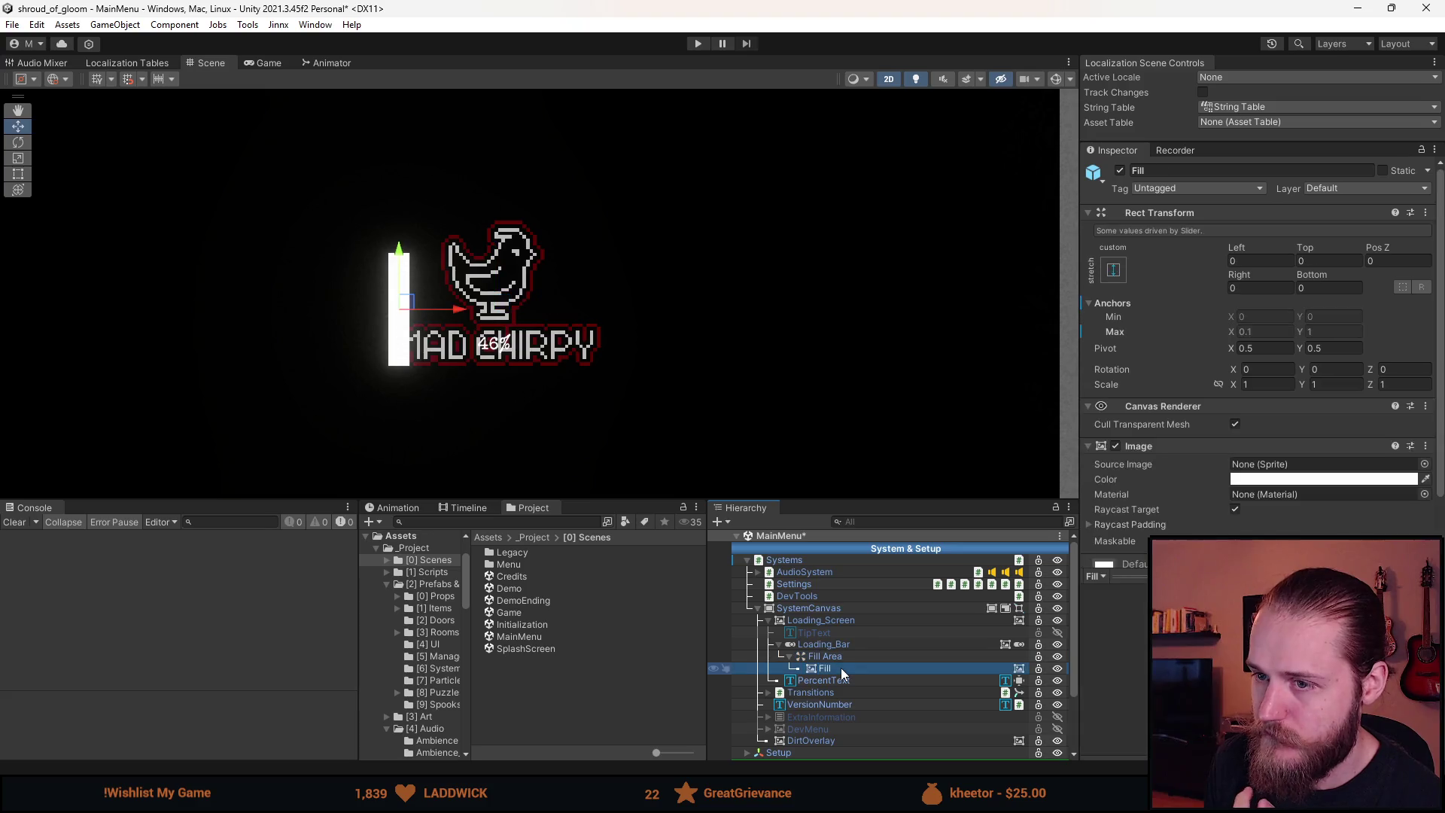
left_click(1324, 479)
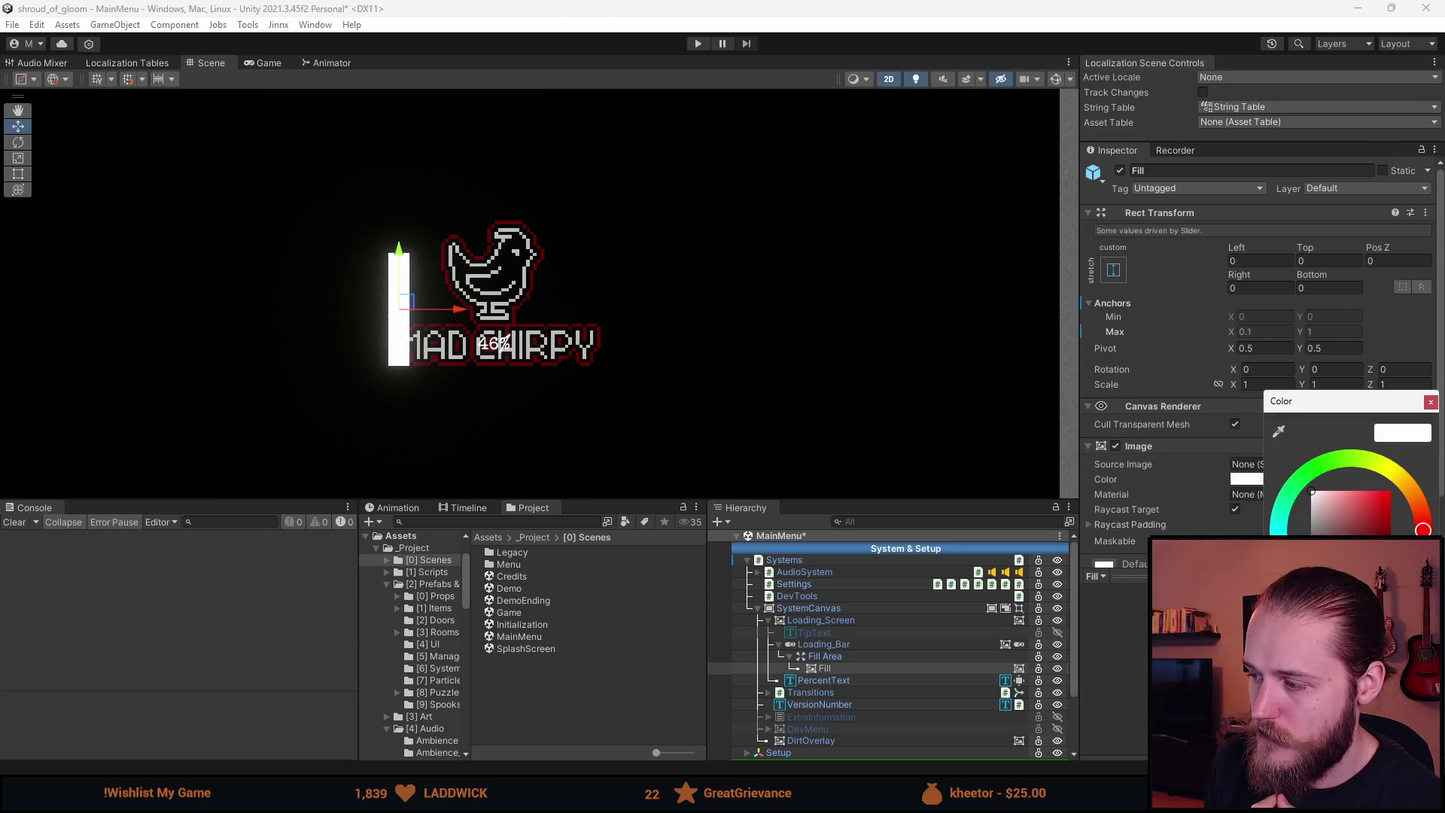